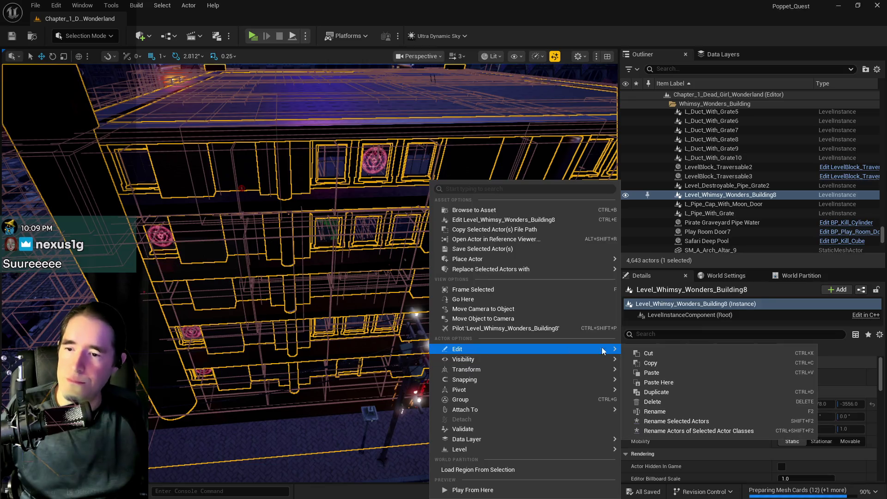
- Paste a copy of the box brush as Box Brush10 and lower it from Z 9077 to Z 7704
left_click(647, 375)
mouse_move(371, 370)
left_mouse_down()
mouse_move(400, 371)
mouse_move(402, 403)
mouse_move(396, 350)
left_mouse_up()
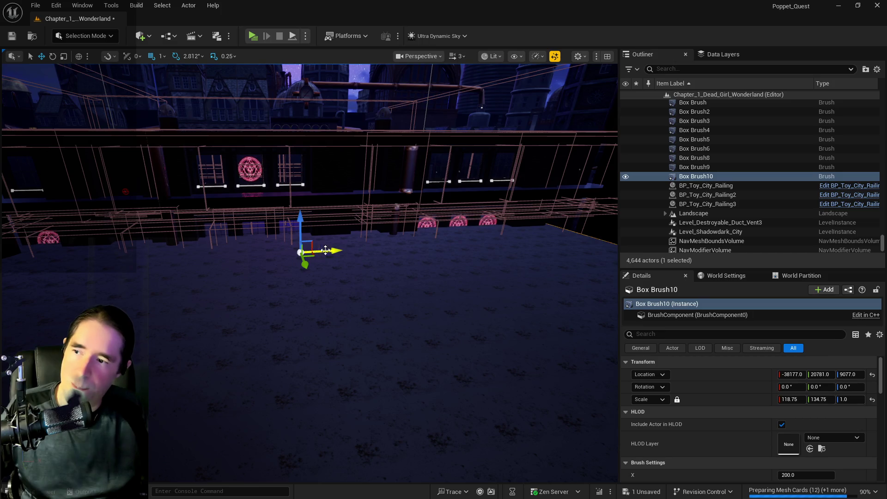
mouse_move(385, 249)
left_mouse_down()
mouse_move(389, 273)
mouse_move(383, 250)
left_mouse_up()
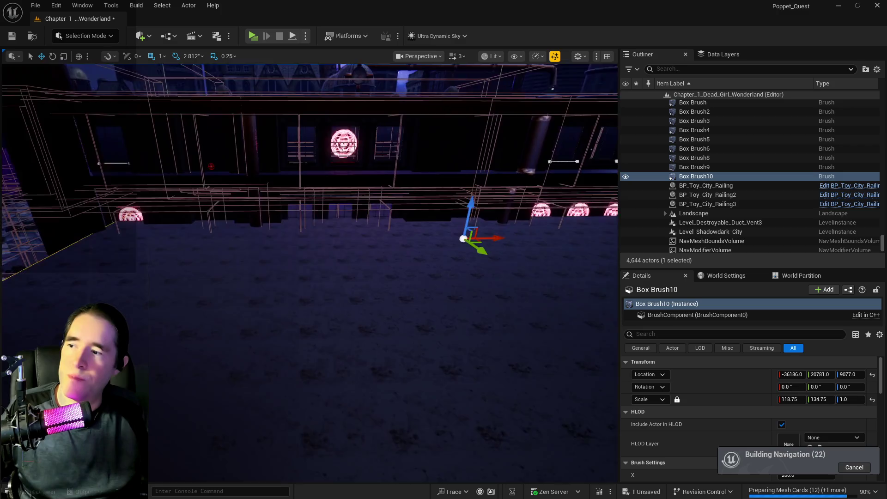
left_click_drag(389, 203, 395, 208)
left_click_drag(379, 174, 375, 207)
mouse_move(389, 250)
left_mouse_down()
mouse_move(363, 190)
mouse_move(335, 350)
mouse_move(323, 314)
mouse_move(241, 213)
mouse_move(301, 216)
left_mouse_up()
mouse_move(359, 363)
left_mouse_down()
mouse_move(360, 347)
mouse_move(359, 363)
left_mouse_up()
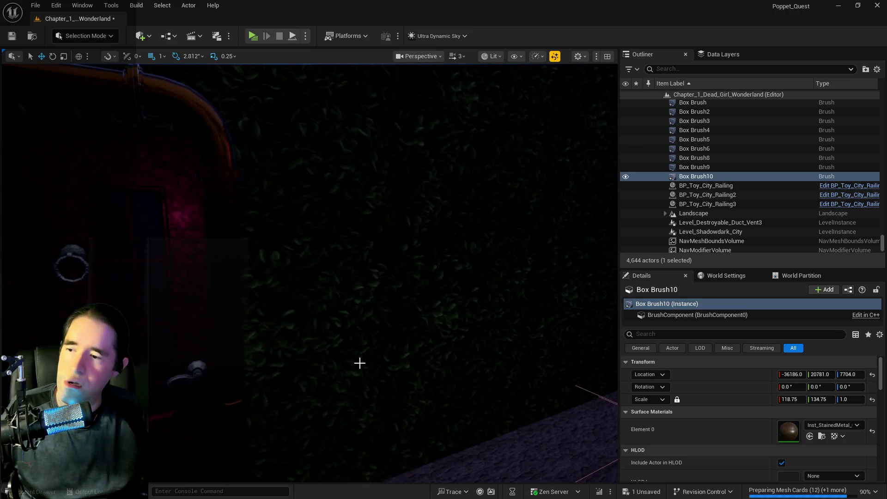
left_click(499, 467)
left_click_drag(159, 248, 455, 304)
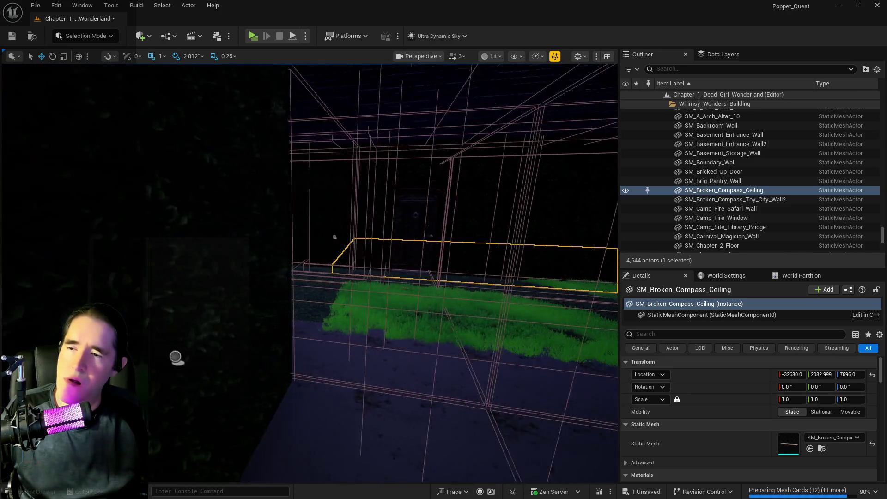
left_click_drag(310, 272, 298, 217)
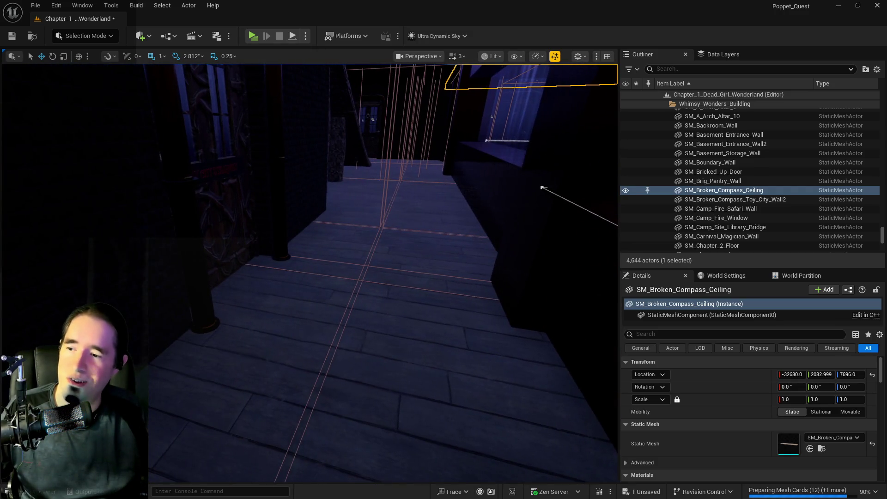
left_click(531, 393)
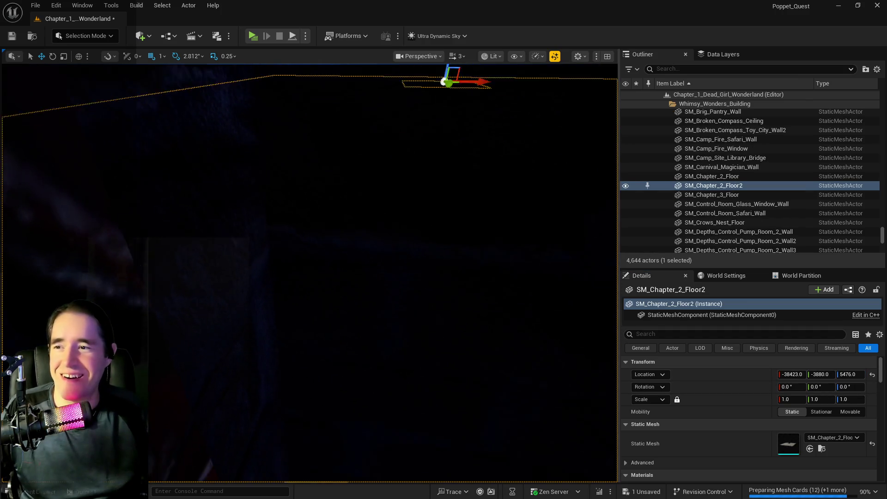
scroll(309, 273, "down", 2)
mouse_move(384, 277)
left_mouse_down()
mouse_move(384, 251)
mouse_move(258, 373)
left_mouse_up()
left_click(252, 377)
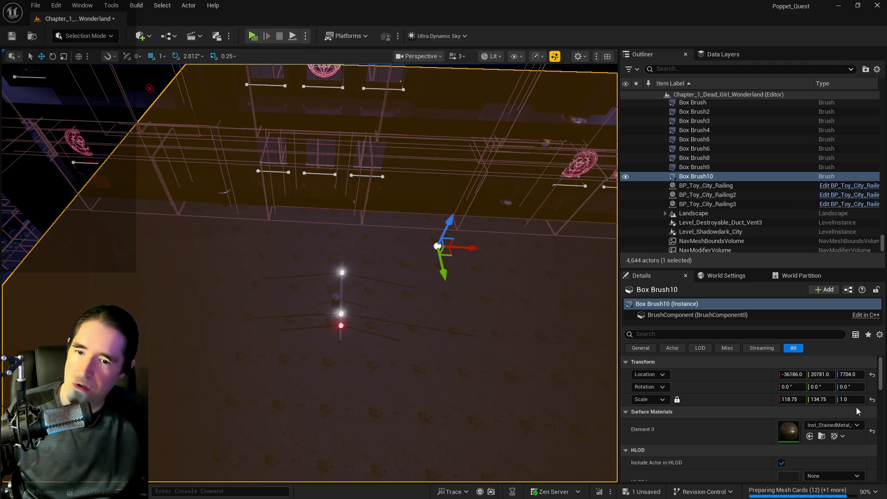
type("5476")
- Lower Box Brush10 into the dark corridor to Location Z 5386
key("Return")
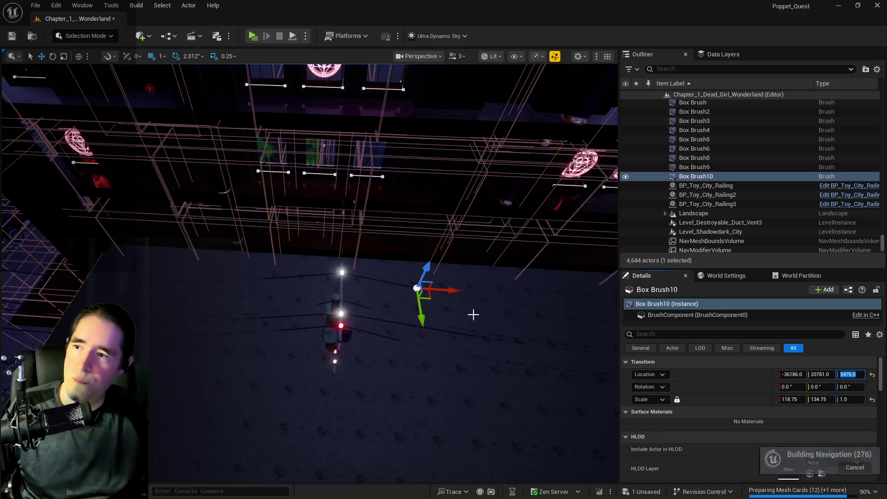
left_click_drag(485, 370, 487, 280)
left_click_drag(383, 305, 383, 287)
left_click_drag(280, 315, 279, 298)
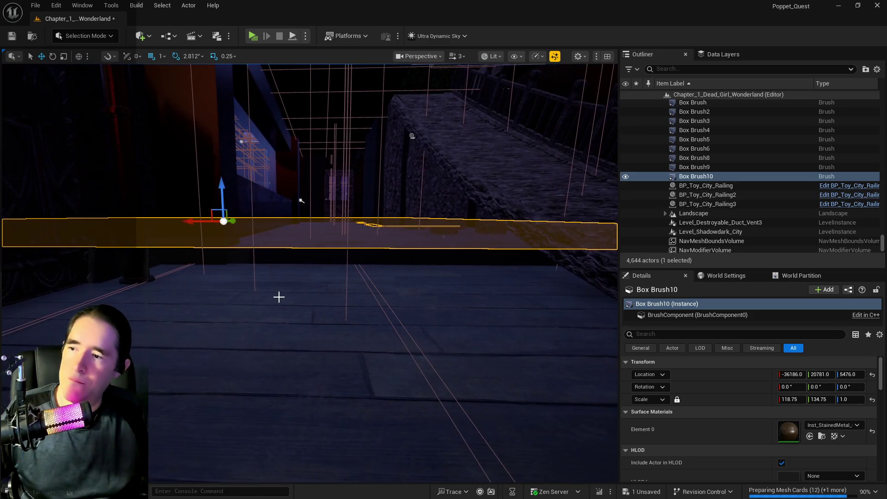
left_click_drag(222, 197, 228, 200)
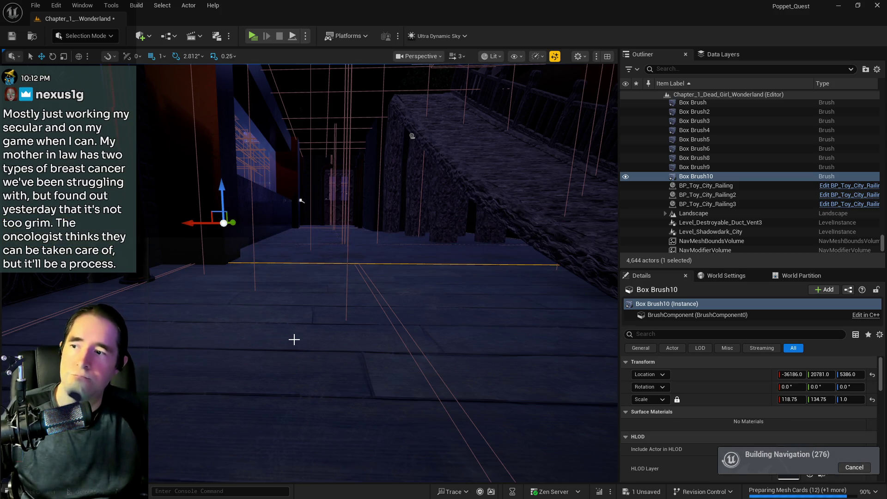
- Copy SM_Chapter_2_Floor2's location and apply its X -38423 to Box Brush10
left_click(333, 320)
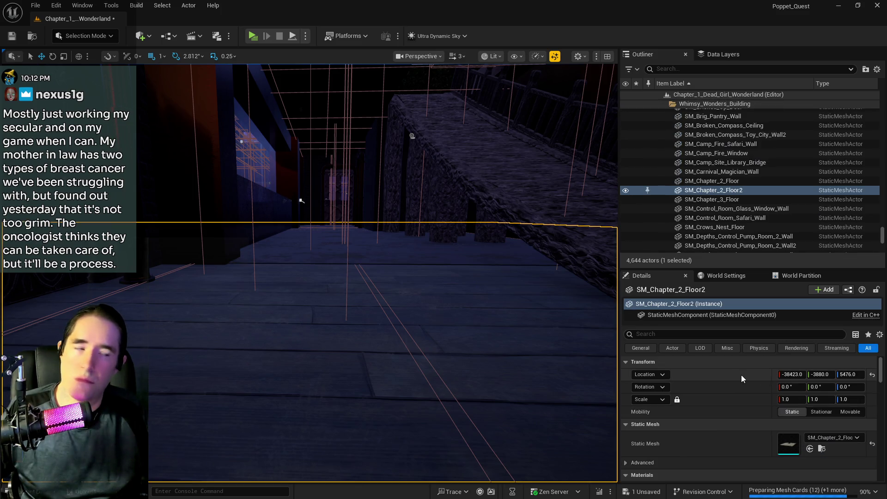
left_click_drag(302, 200, 398, 199)
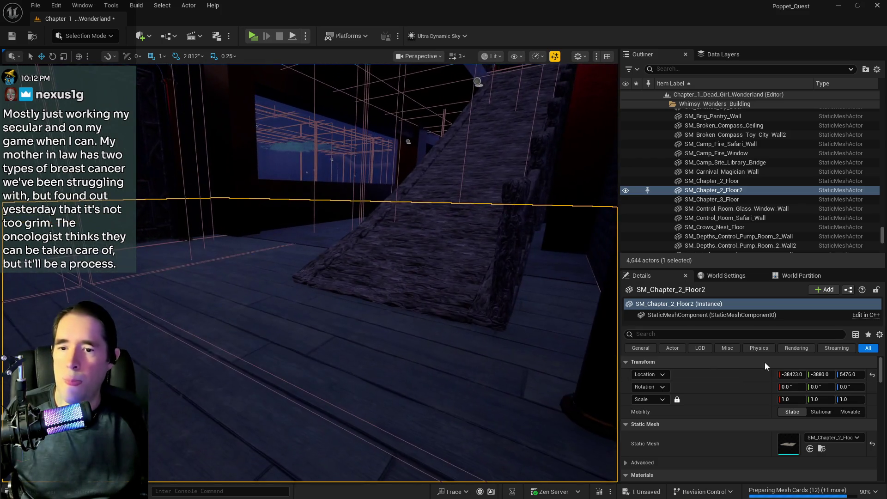
right_click(740, 374)
left_click(763, 390)
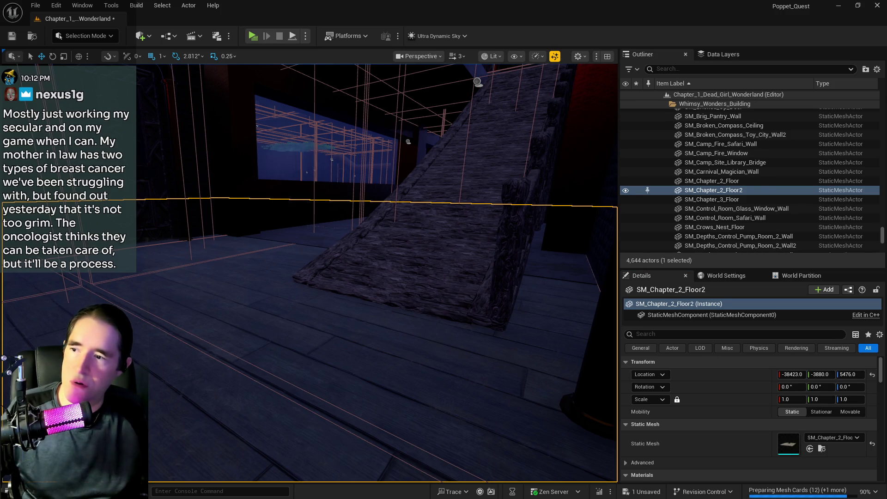
key("ctrl+z")
key("Return")
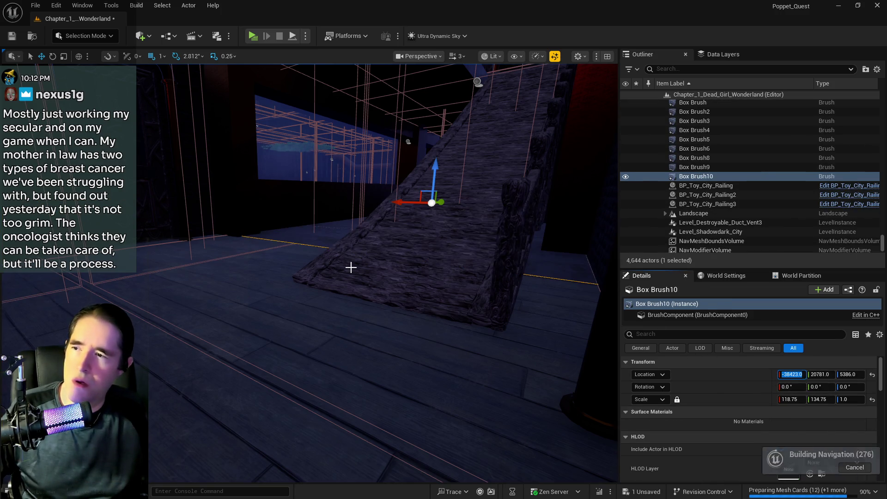
left_click_drag(372, 291, 373, 291)
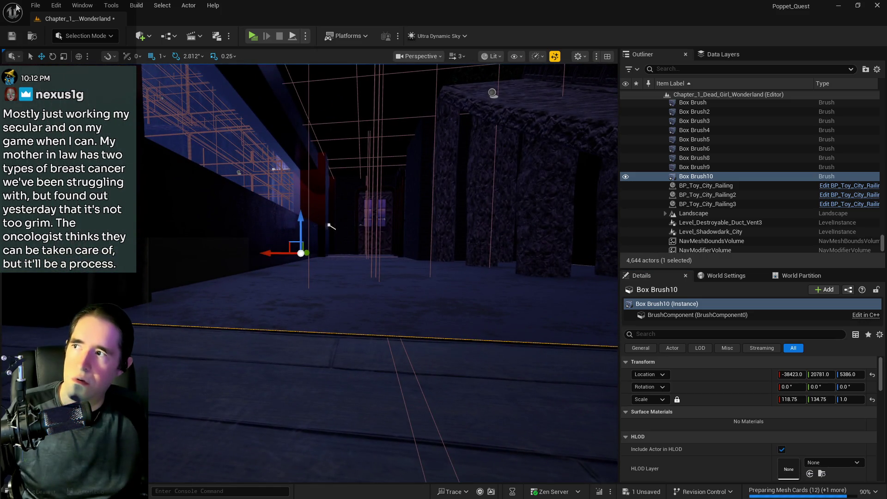
- Undo the X change so the brush returns to X -36186, then select SM_Chapter_2_Floor2
left_click(55, 6)
left_click(77, 43)
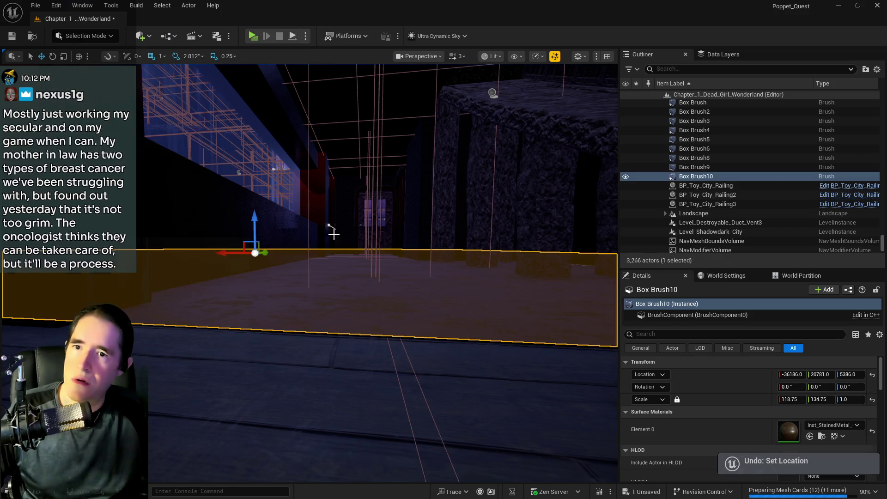
left_click(326, 390)
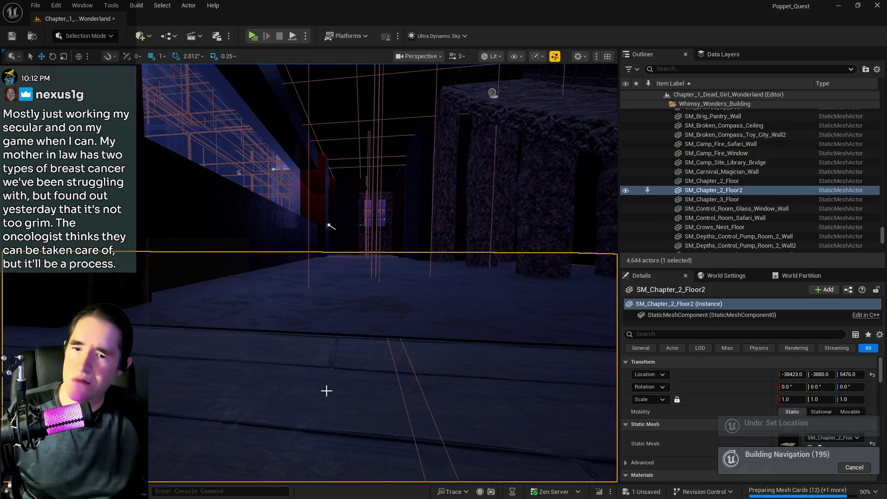
- Delete SM_Chapter_2_Floor2 and check the remaining SM_Chapter_2_Floor
key("ctrl+z")
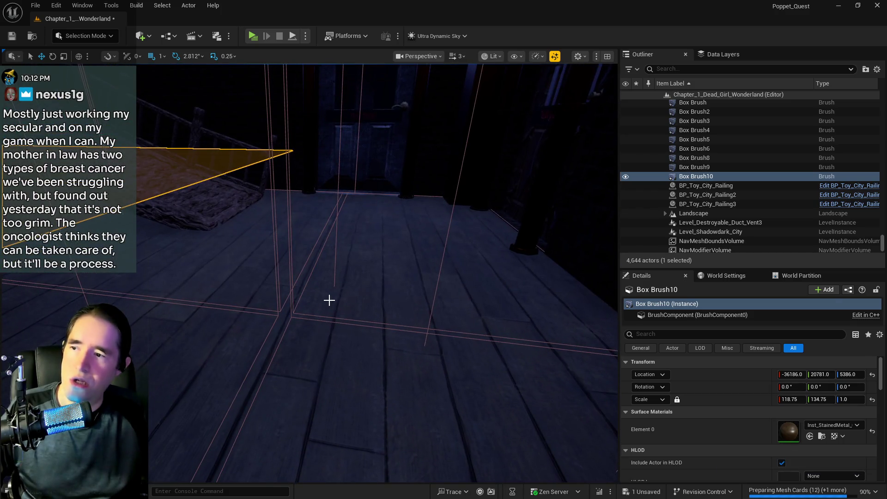
left_click(331, 301)
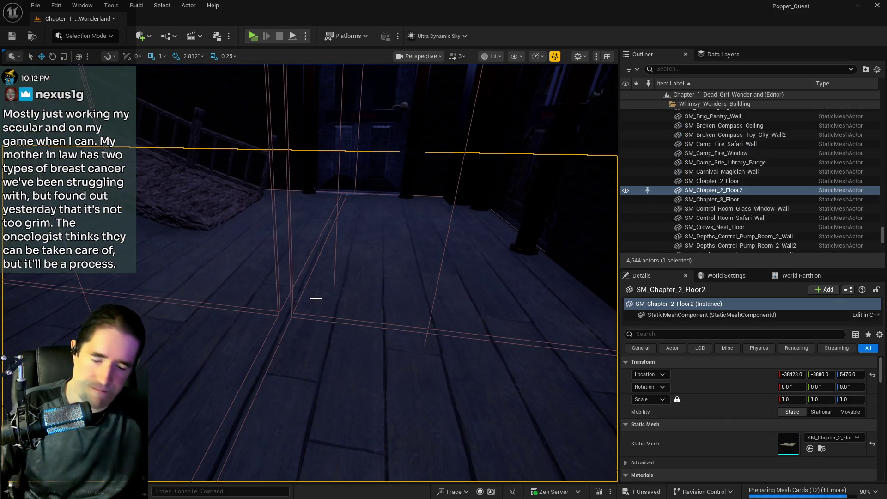
key("Delete")
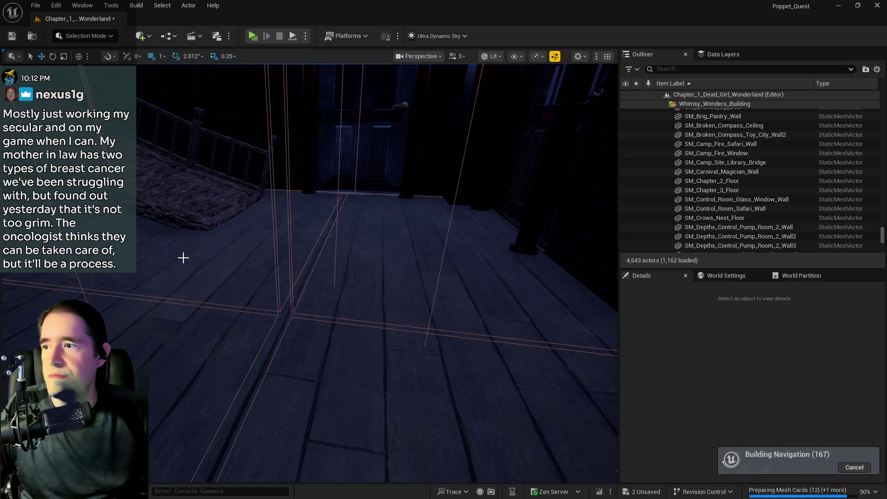
left_click(191, 257)
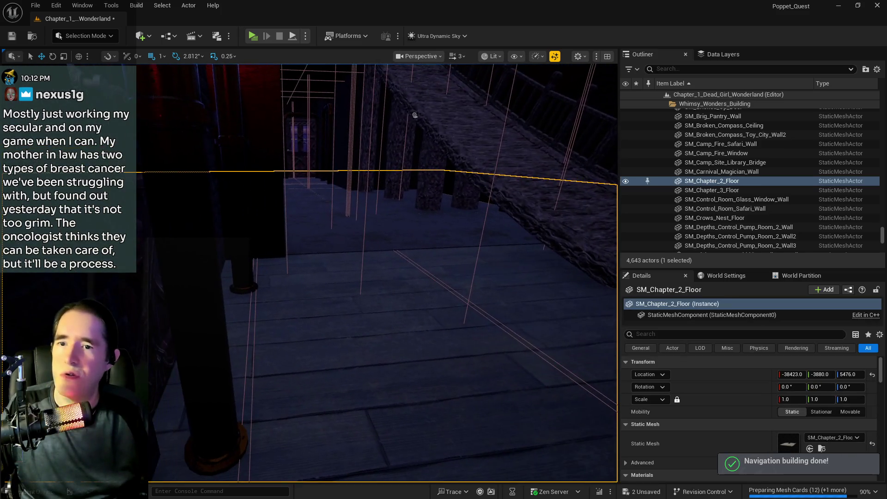
left_click(56, 5)
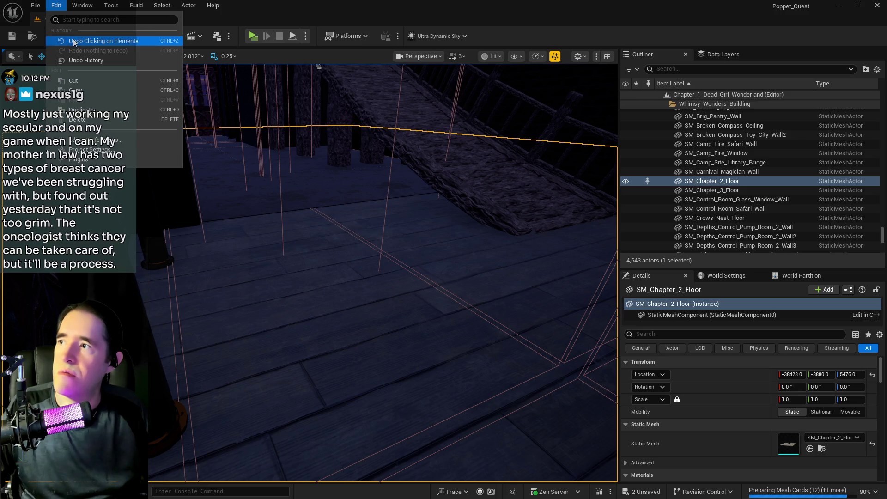
left_click(73, 41)
left_click(424, 306)
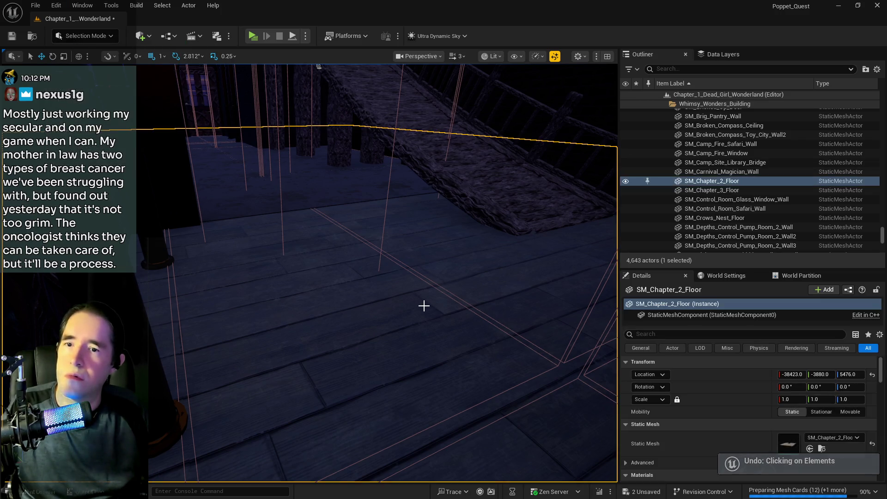
key("Escape")
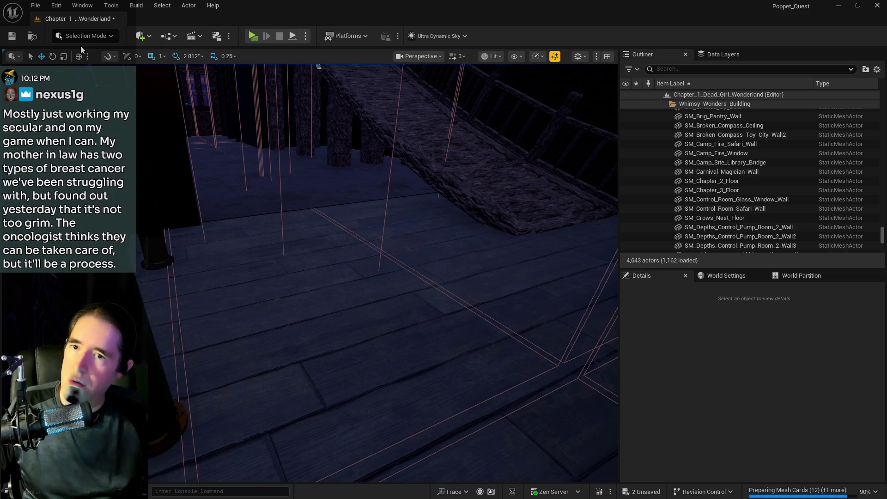
- Restore SM_Chapter_2_Floor2 briefly to compare, then delete it again
key("ctrl+z")
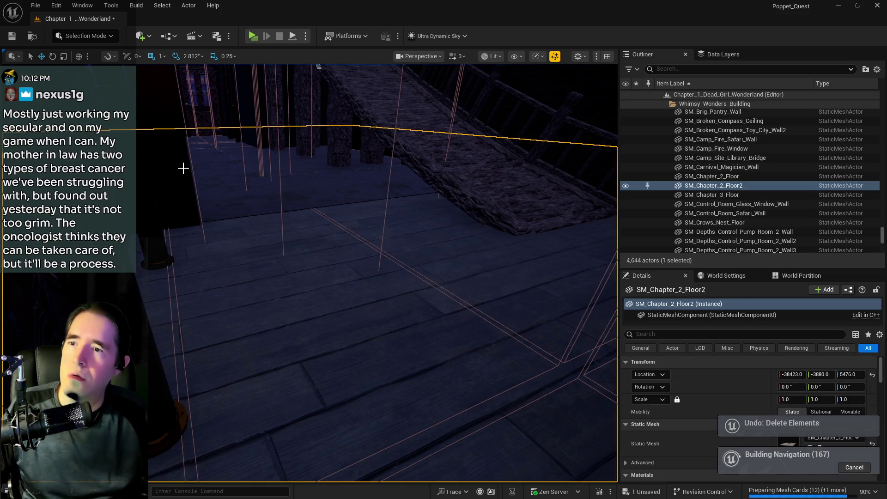
mouse_move(183, 168)
left_mouse_down()
mouse_move(184, 185)
mouse_move(183, 153)
mouse_move(184, 176)
mouse_move(194, 161)
mouse_move(183, 168)
left_mouse_up()
key("Delete")
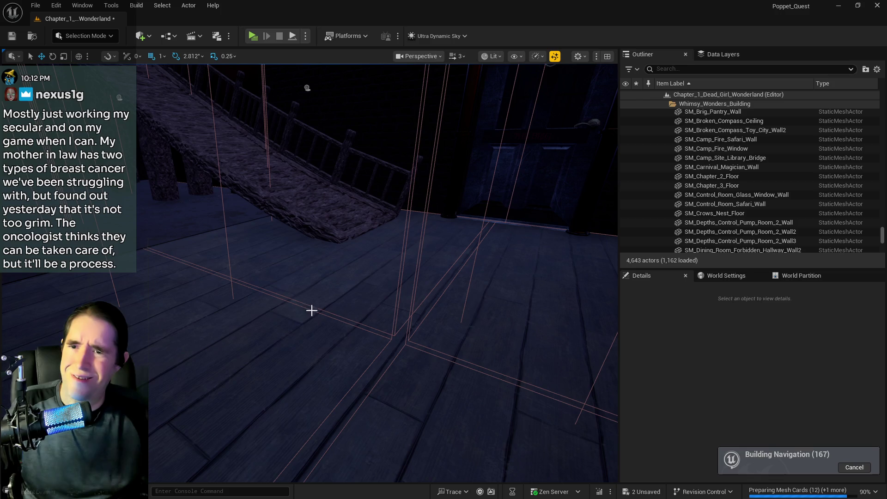
left_click_drag(291, 353, 290, 352)
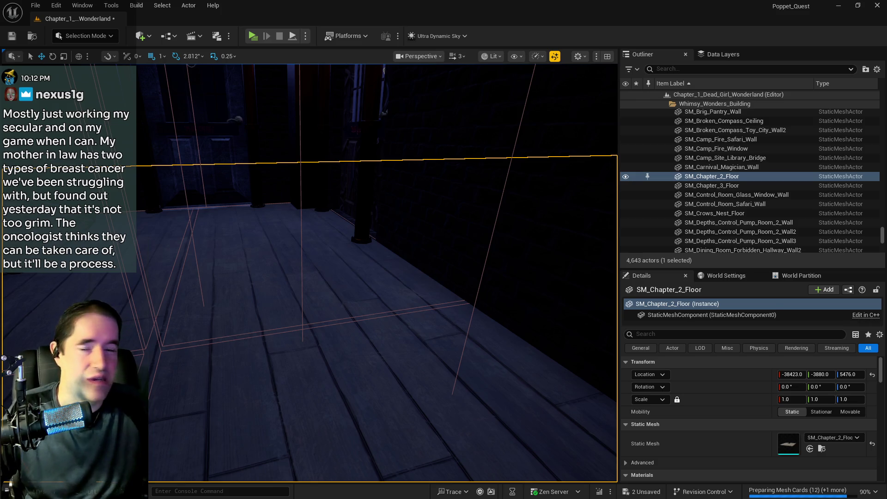
left_click_drag(400, 318, 400, 319)
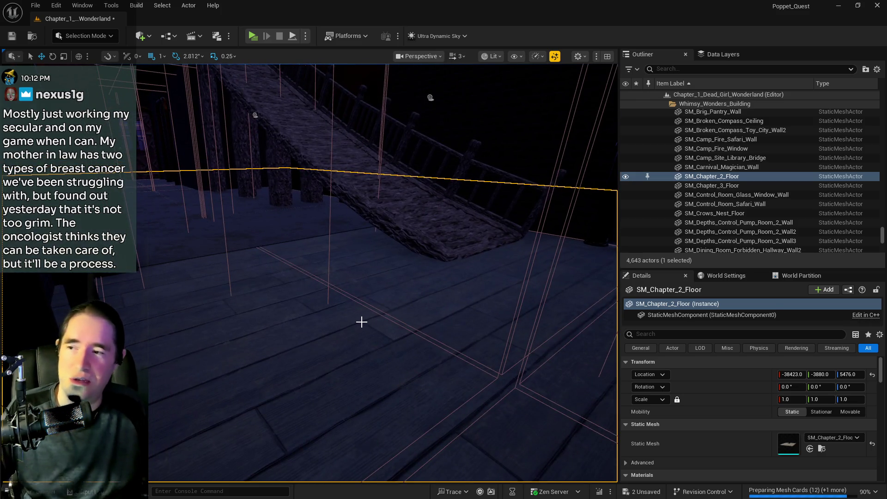
- Select Box Brush10 and move it to Location Y 5217
key("Delete")
left_click(323, 217)
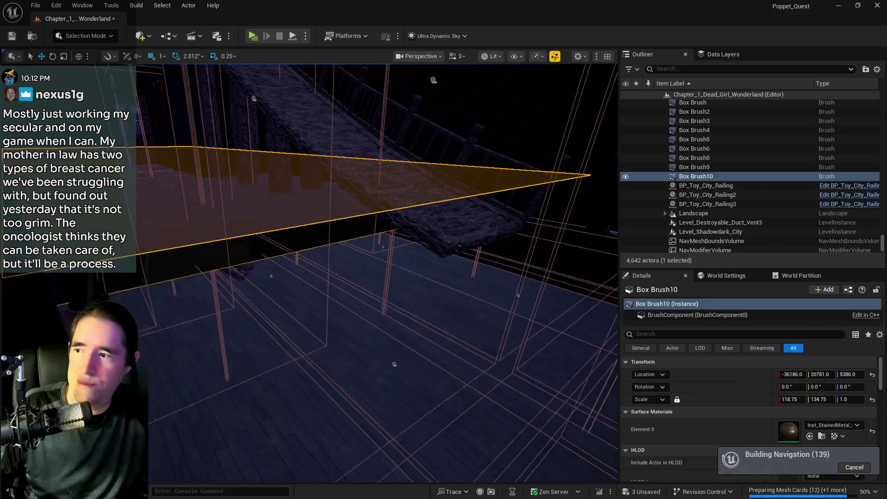
left_click_drag(382, 348, 383, 349)
left_click_drag(131, 196, 130, 197)
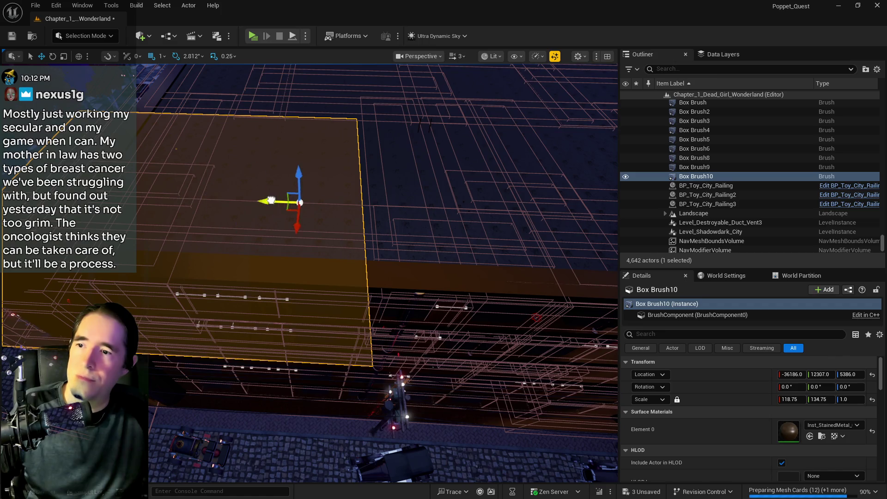
key("ctrl+z")
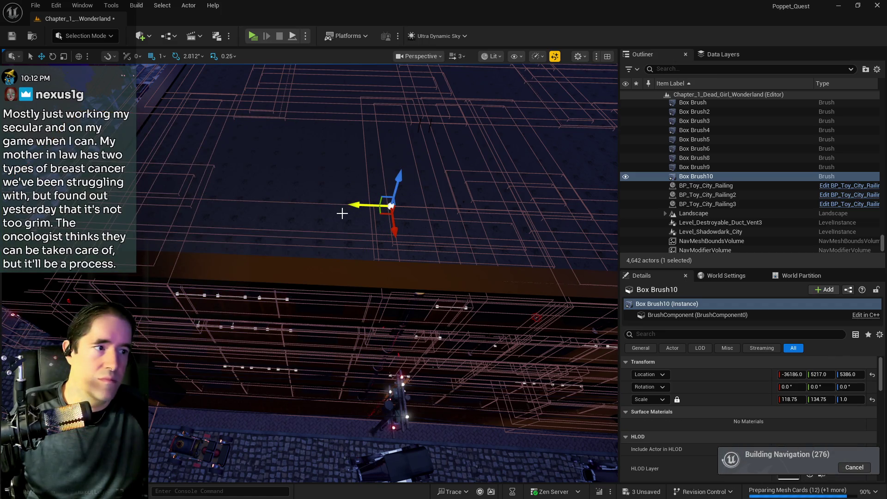
left_click_drag(382, 348, 331, 249)
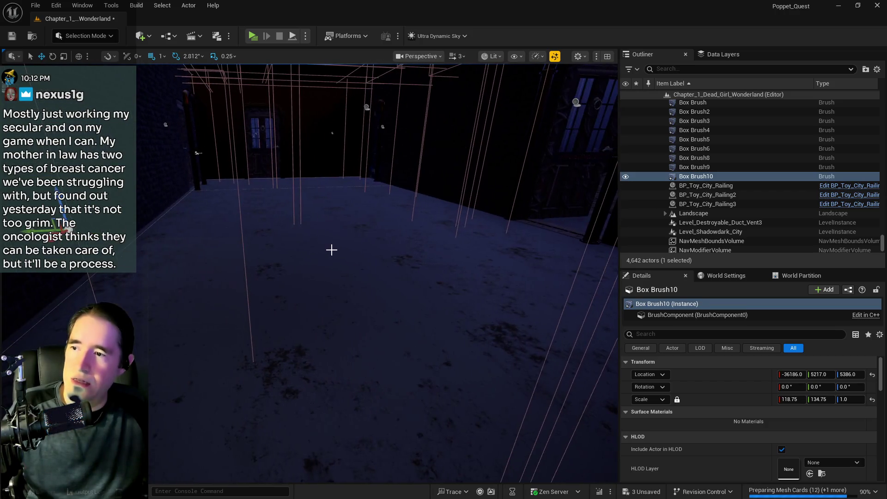
- Fly the camera around Box Brush10 to inspect its underside over the dark room
left_click(330, 207)
left_click_drag(330, 207, 330, 207)
left_click_drag(278, 245, 277, 244)
left_click_drag(343, 252, 343, 252)
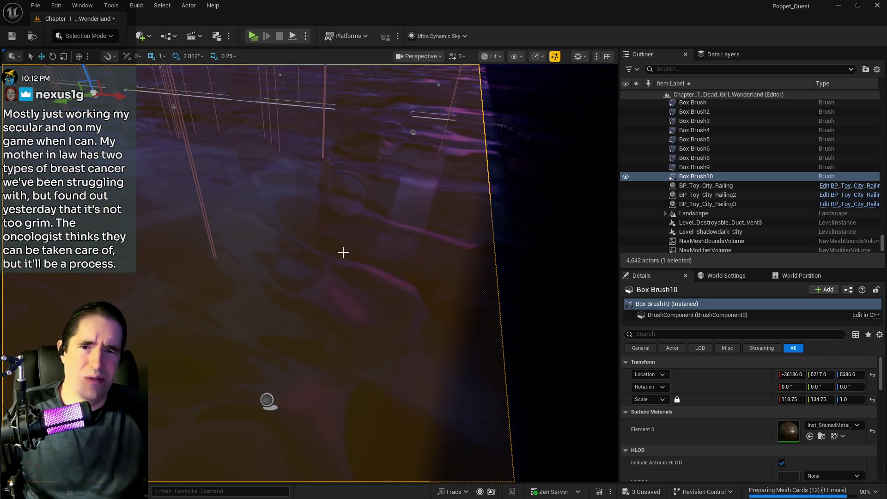
left_click_drag(294, 231, 294, 231)
left_click_drag(469, 222, 469, 221)
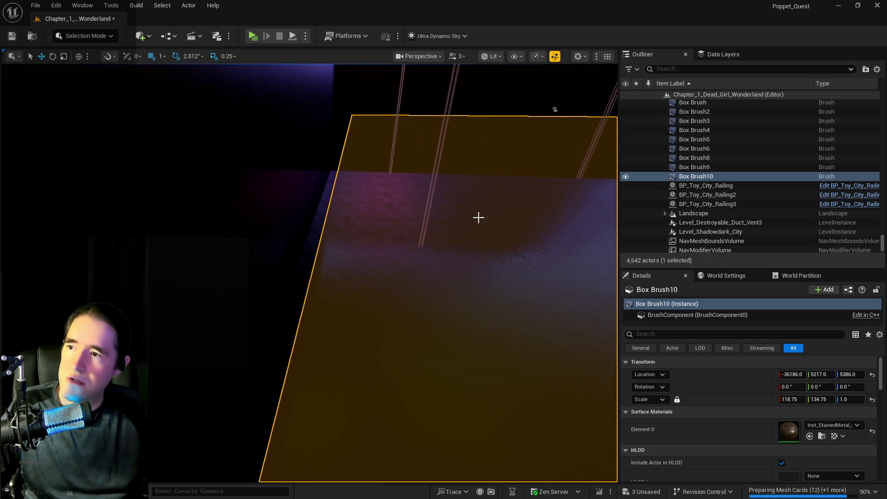
- Find Ultra_Dynamic_Sky via an 'ultra' Outliner search and reset its Time Of Day to daylight
left_click(665, 68)
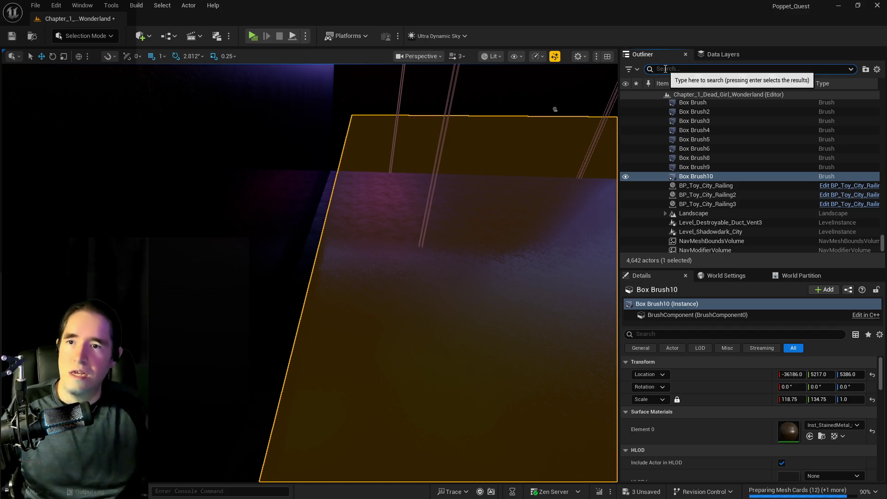
type("ultra")
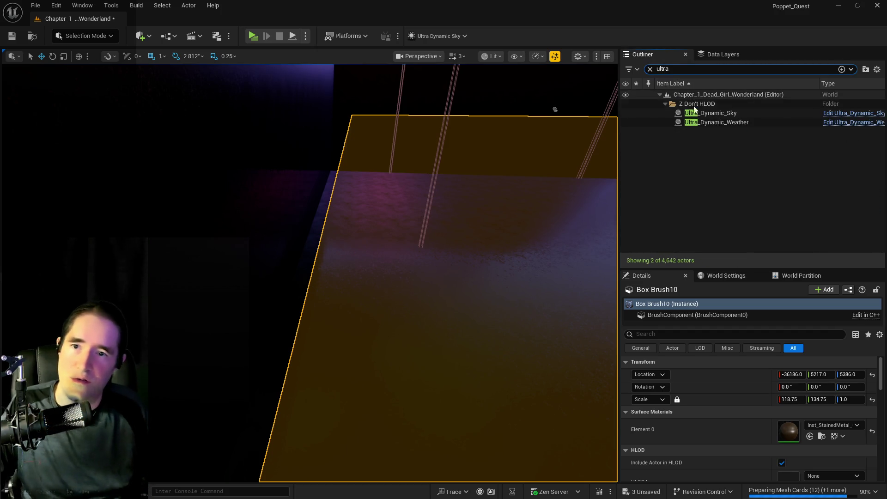
key("Return")
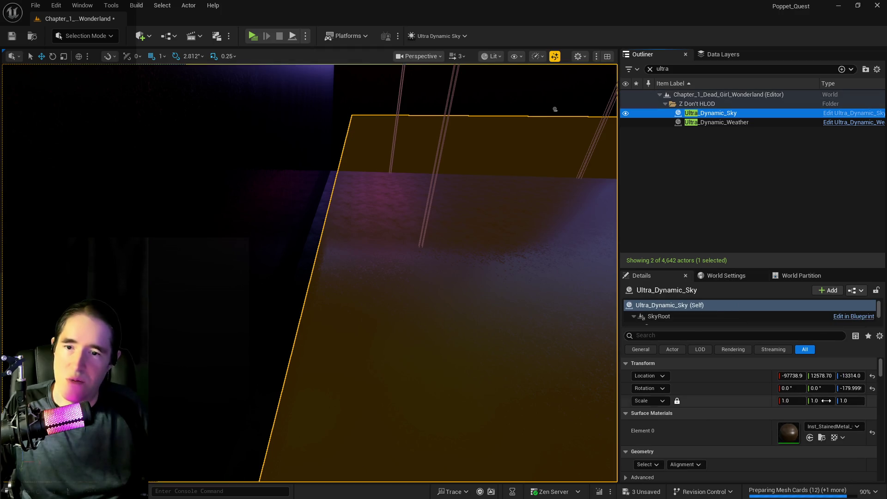
scroll(779, 422, "down", 3)
left_click(280, 151)
left_click(731, 115)
left_click(869, 392)
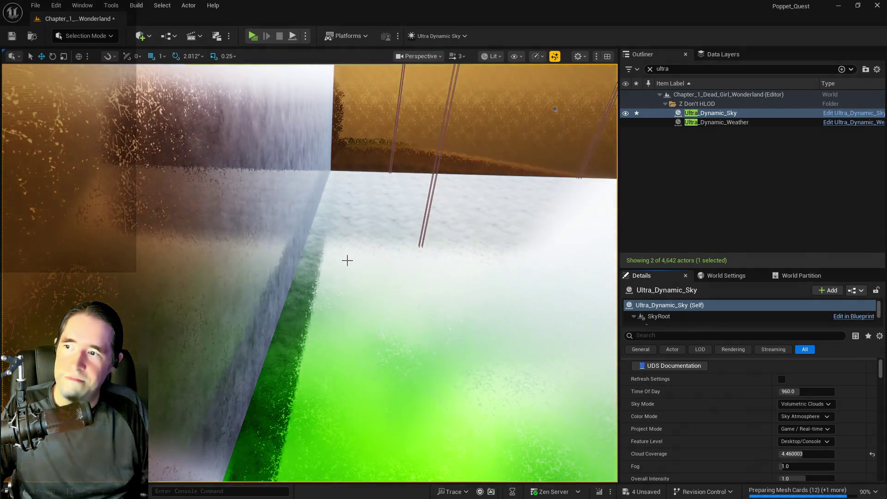
left_click_drag(346, 259, 301, 277)
mouse_move(214, 271)
left_mouse_down()
mouse_move(213, 282)
mouse_move(199, 233)
mouse_move(143, 238)
left_mouse_up()
- Clear the Outliner search, reselect Box Brush10 and drag its Location X to -36311
left_click(199, 234)
scroll(705, 372, "up", 3)
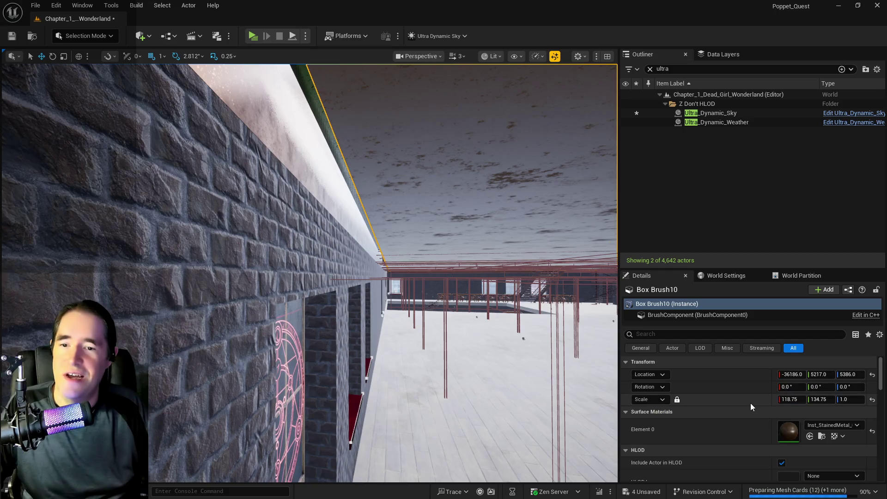
left_click(651, 69)
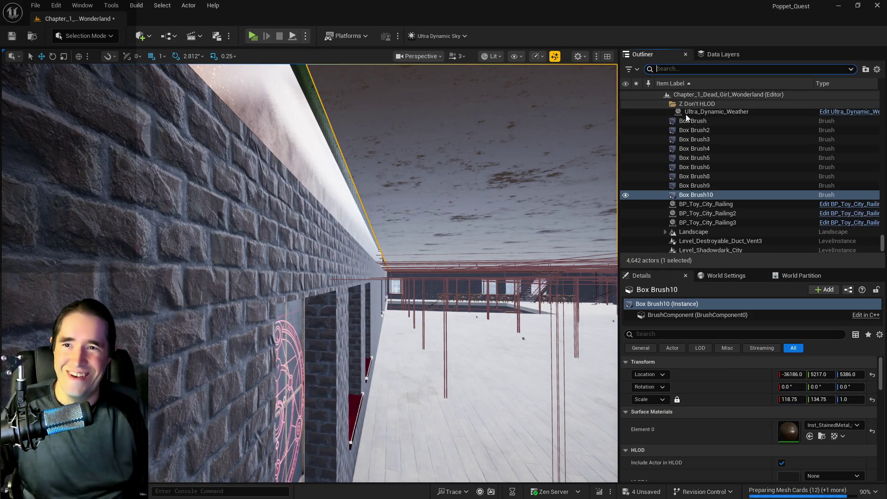
left_click_drag(582, 379, 608, 380)
left_click_drag(791, 374, 793, 374)
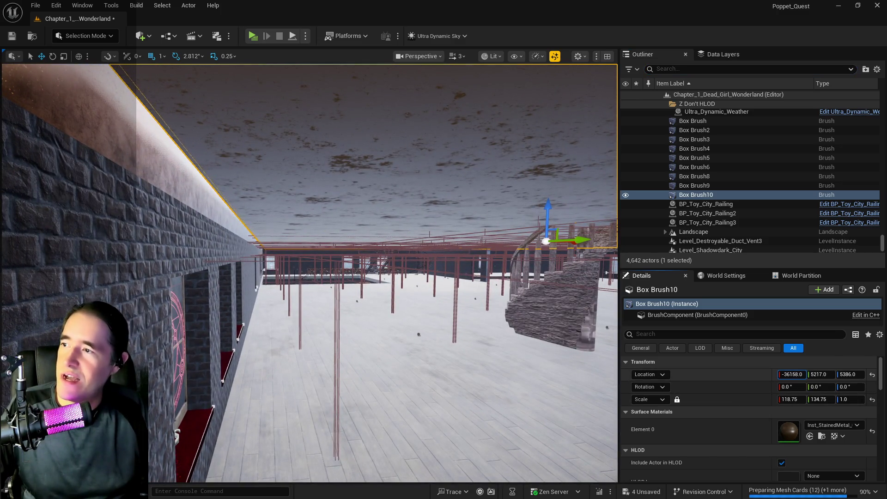
left_click_drag(793, 374, 786, 374)
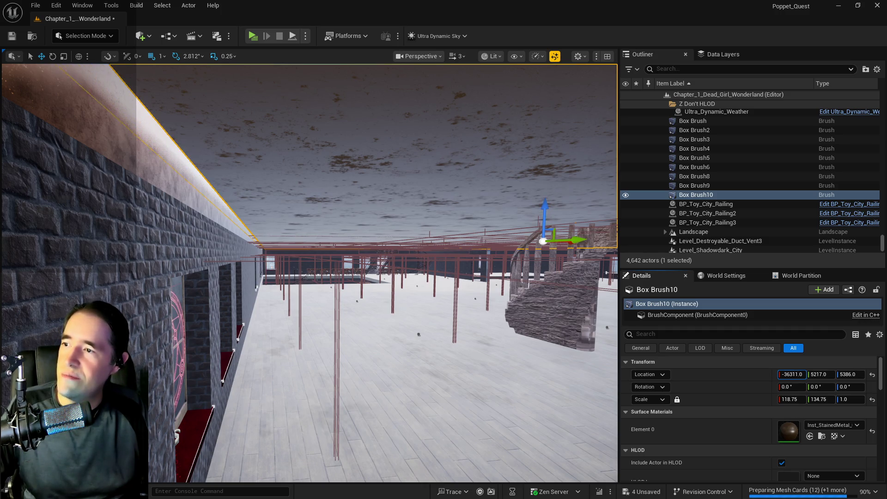
- Slide Box Brush10's Location X, undoing one overshoot, until it reads -36812.0
left_click_drag(785, 375, 780, 375)
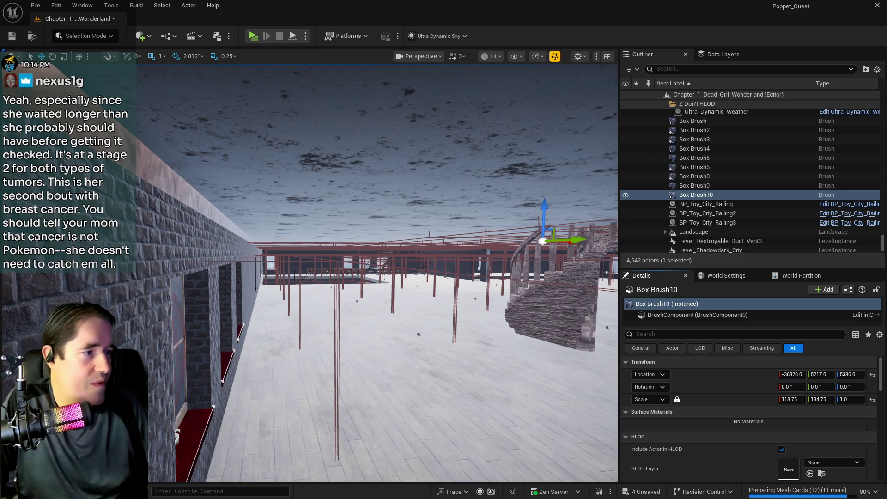
mouse_move(436, 231)
left_mouse_down()
mouse_move(416, 222)
mouse_move(436, 162)
mouse_move(436, 116)
mouse_move(462, 106)
left_mouse_up()
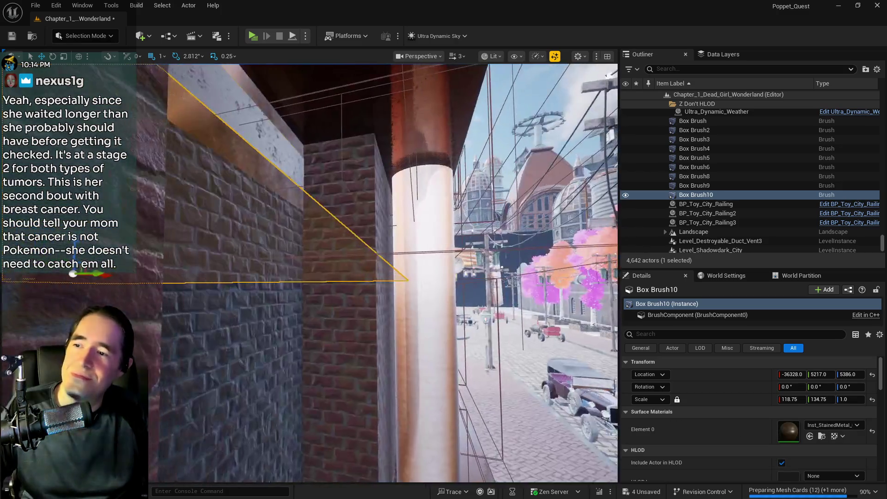
key("f")
mouse_move(416, 250)
left_mouse_down()
mouse_move(407, 263)
mouse_move(393, 266)
mouse_move(384, 249)
mouse_move(383, 259)
mouse_move(458, 200)
left_mouse_up()
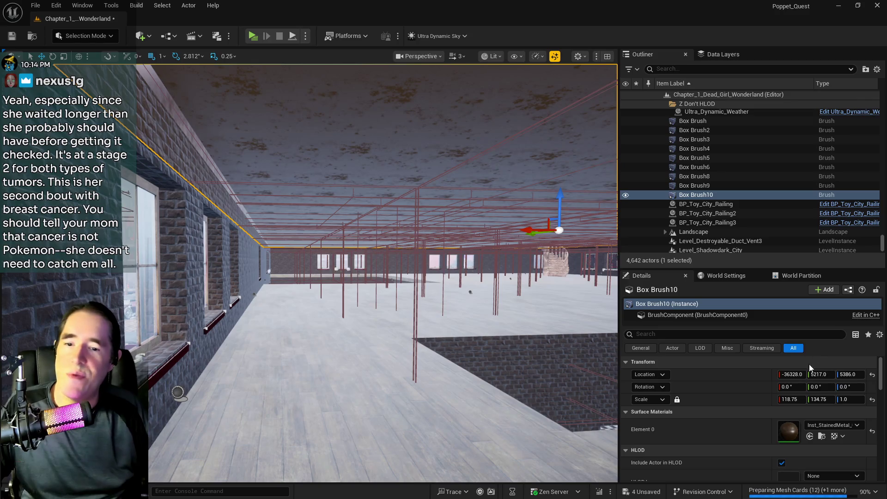
left_click_drag(793, 375, 800, 374)
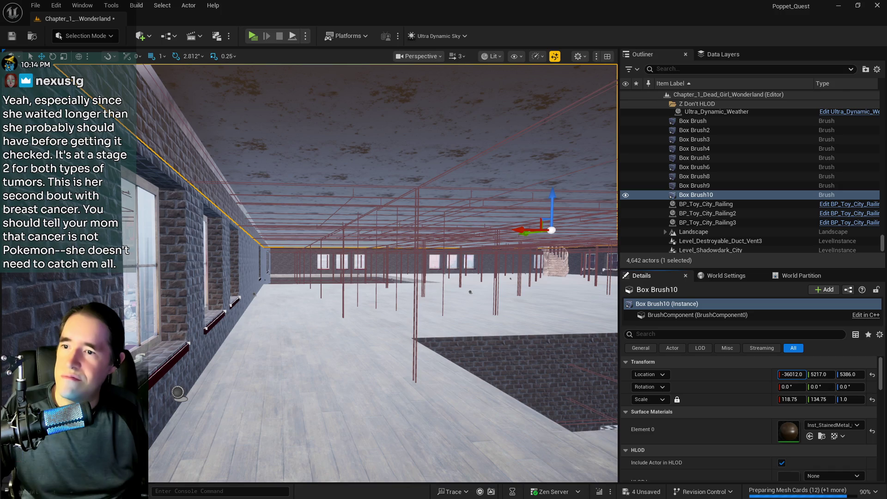
key("ctrl+z")
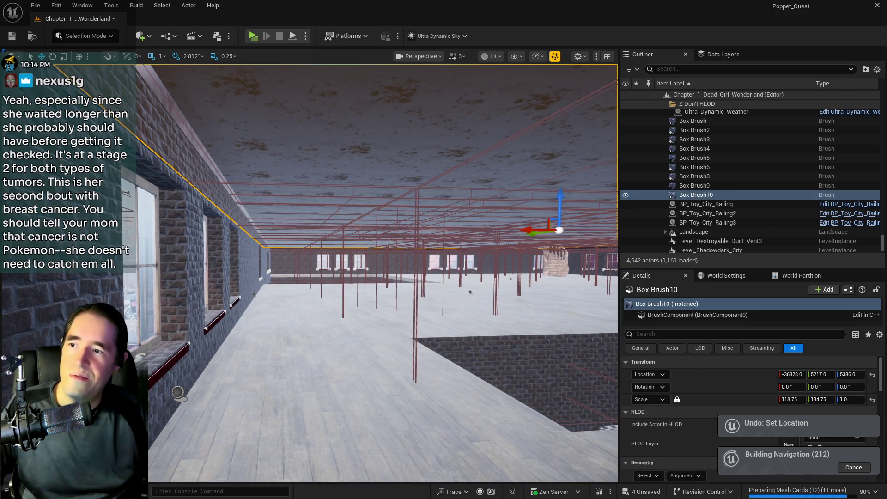
left_click_drag(793, 375, 804, 375)
left_click(809, 365)
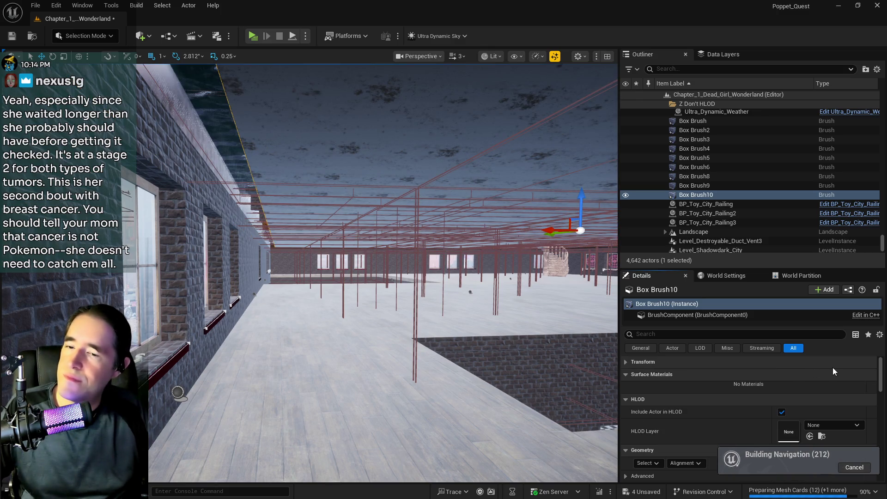
left_click(628, 362)
left_click_drag(780, 374, 779, 375)
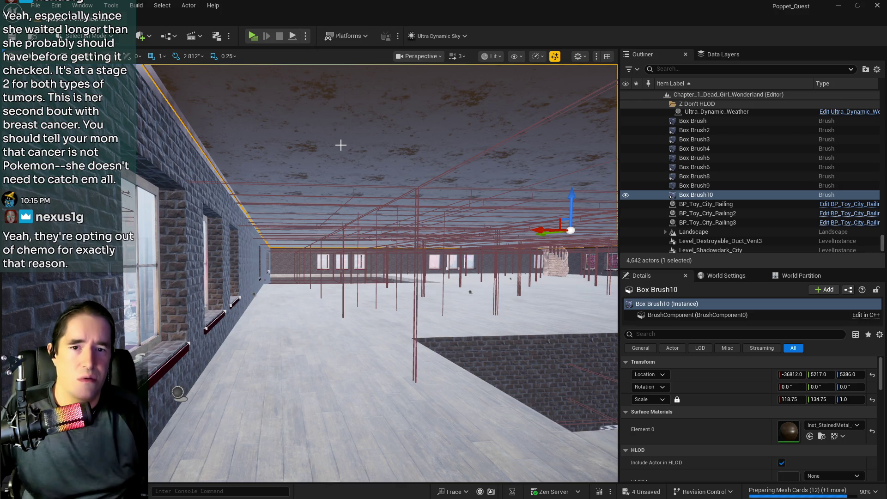
- Shift Box Brush10 to X -36455.0 and check where it meets the brick wall and staircase
mouse_move(337, 265)
left_mouse_down()
mouse_move(300, 259)
mouse_move(296, 231)
mouse_move(305, 268)
mouse_move(301, 240)
mouse_move(278, 256)
mouse_move(296, 236)
left_mouse_up()
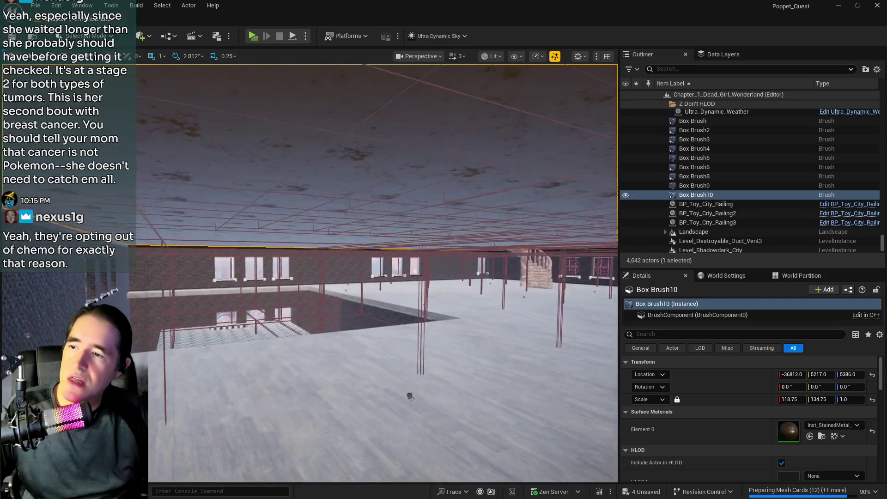
mouse_move(296, 235)
left_mouse_down()
mouse_move(314, 227)
mouse_move(296, 224)
mouse_move(282, 207)
left_mouse_up()
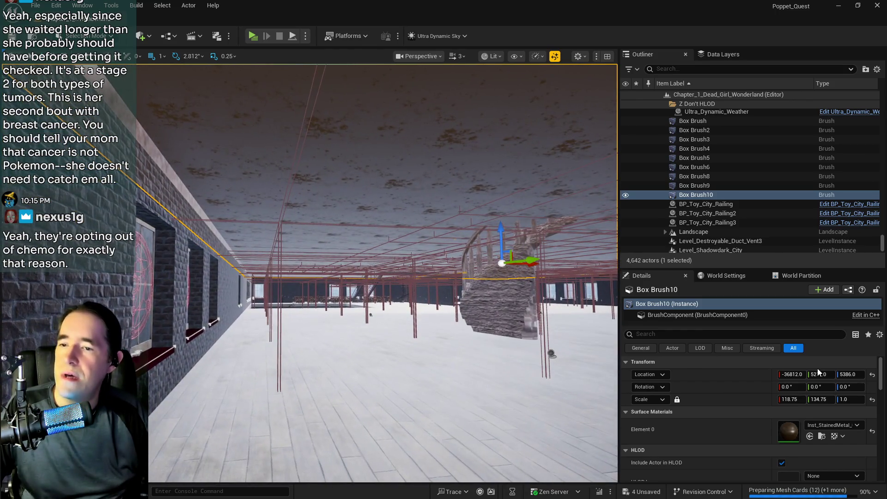
left_click_drag(792, 374, 794, 375)
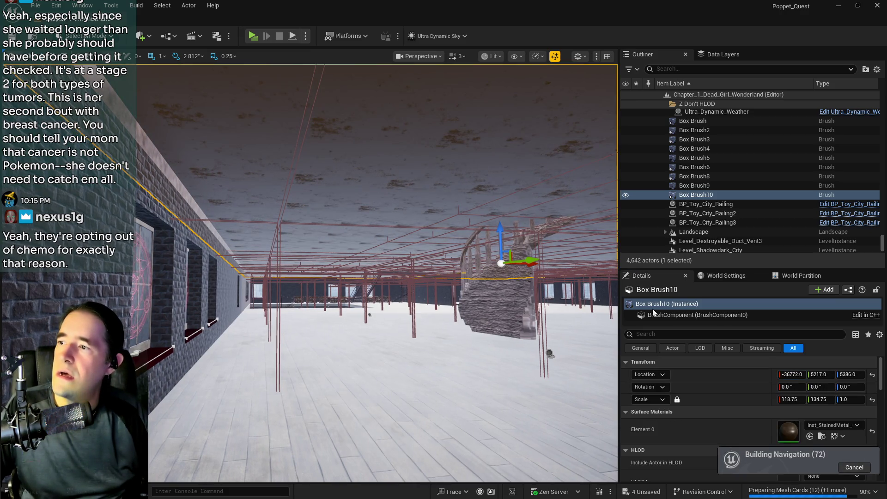
left_click_drag(792, 374, 795, 375)
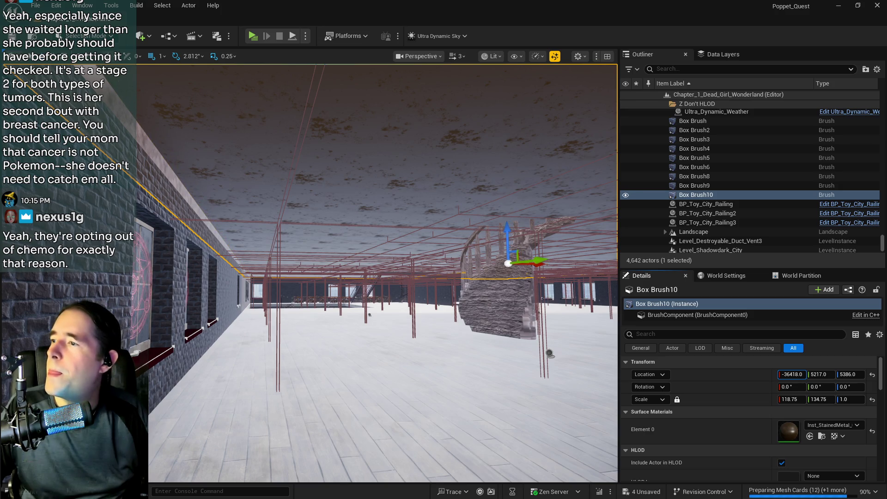
mouse_move(214, 125)
left_mouse_down()
mouse_move(152, 121)
mouse_move(333, 122)
left_mouse_up()
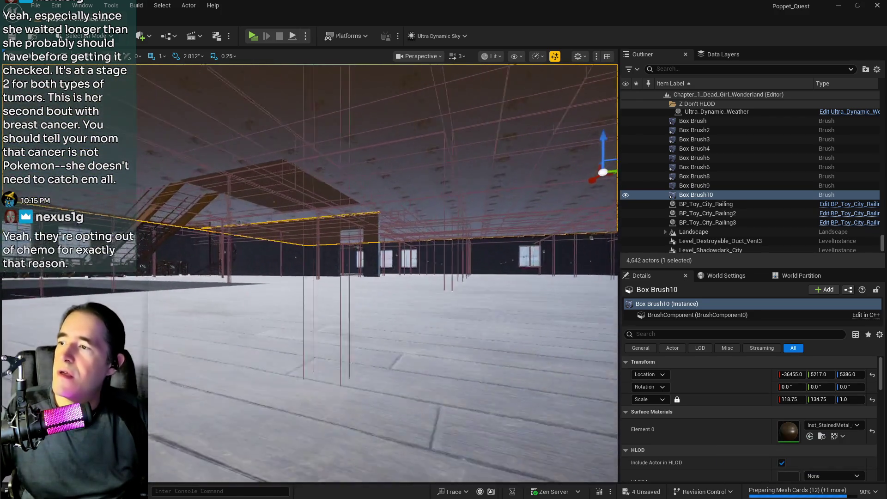
mouse_move(332, 123)
left_mouse_down()
mouse_move(326, 111)
mouse_move(319, 139)
mouse_move(323, 124)
mouse_move(324, 139)
mouse_move(332, 138)
mouse_move(333, 120)
mouse_move(323, 120)
mouse_move(337, 123)
mouse_move(46, 141)
mouse_move(152, 199)
left_mouse_up()
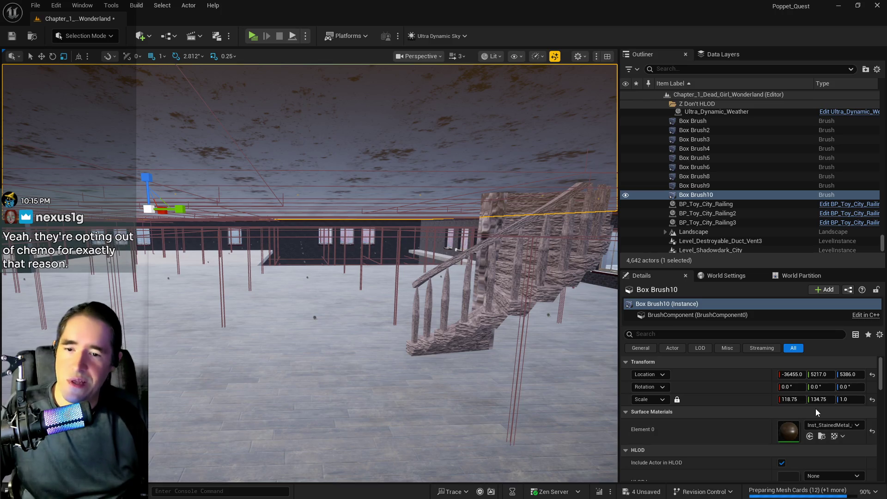
- Unlock the scale ratio and set Box Brush10's Scale Y to 132.0, leaving X 118.75 and Z 1.0
left_click(677, 400)
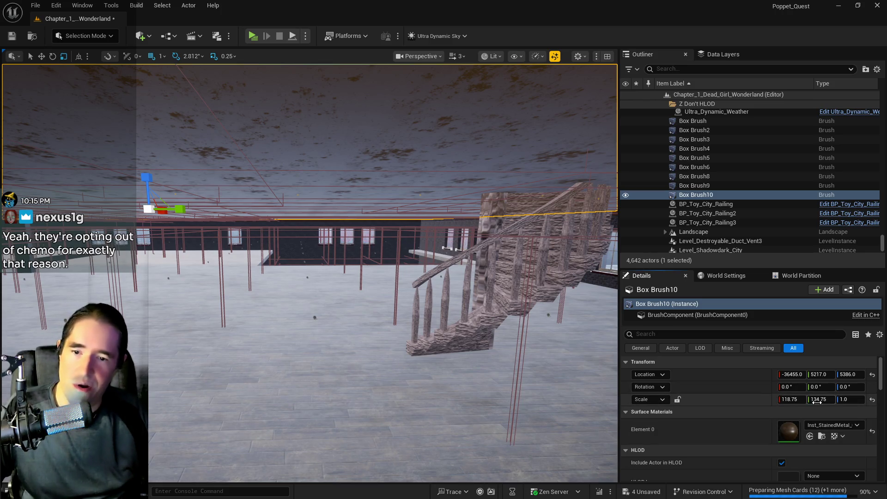
type("138")
key("Return")
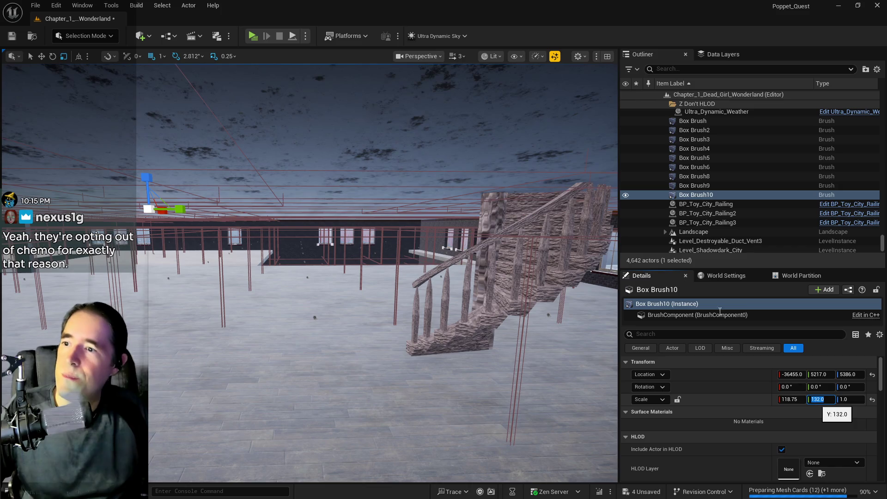
mouse_move(370, 143)
left_mouse_down()
mouse_move(443, 143)
mouse_move(499, 106)
mouse_move(453, 125)
mouse_move(278, 373)
mouse_move(296, 360)
mouse_move(272, 370)
mouse_move(324, 345)
mouse_move(347, 310)
left_mouse_up()
scroll(739, 389, "down", 2)
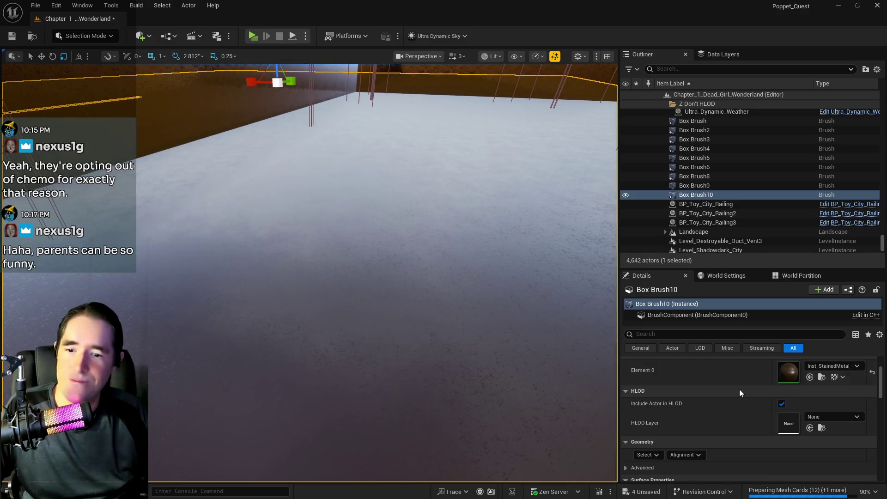
left_click(647, 455)
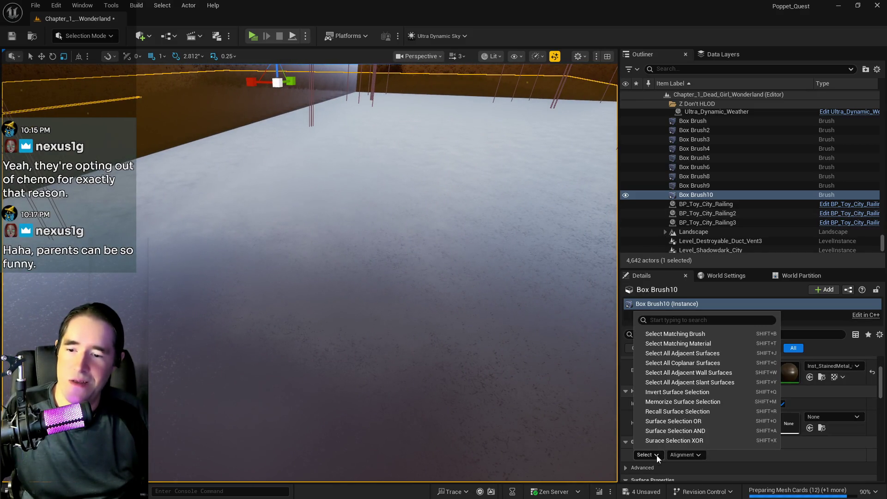
left_click(660, 363)
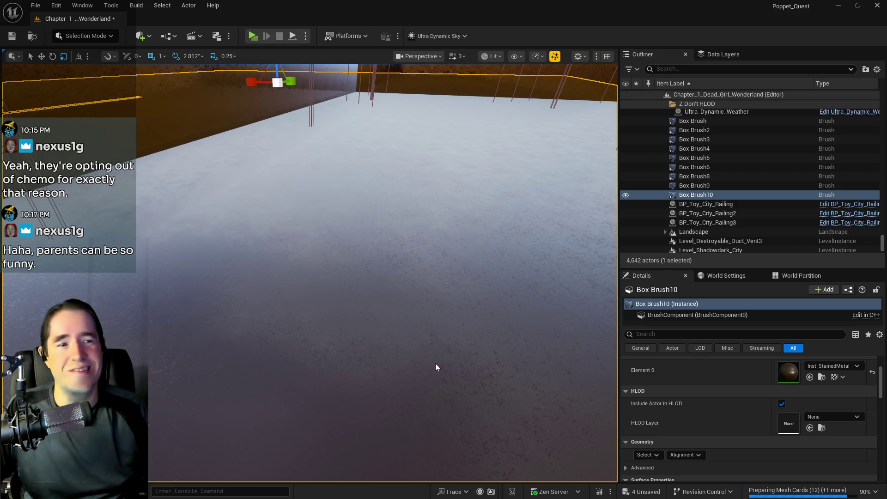
left_click(244, 379)
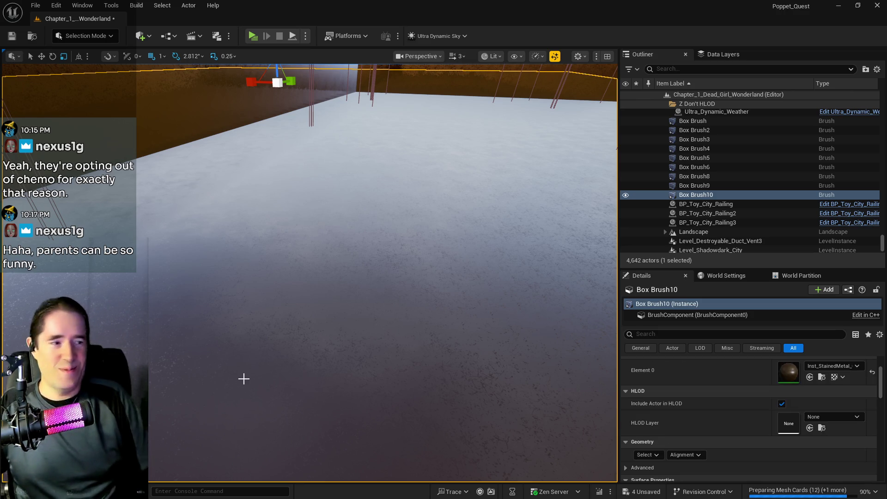
left_click_drag(384, 272, 384, 199)
left_click(384, 199)
scroll(819, 387, "up", 1)
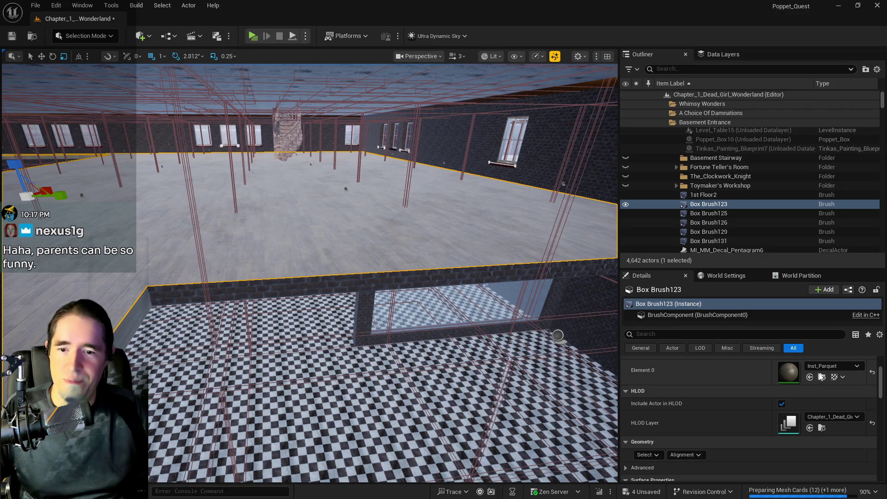
key("f")
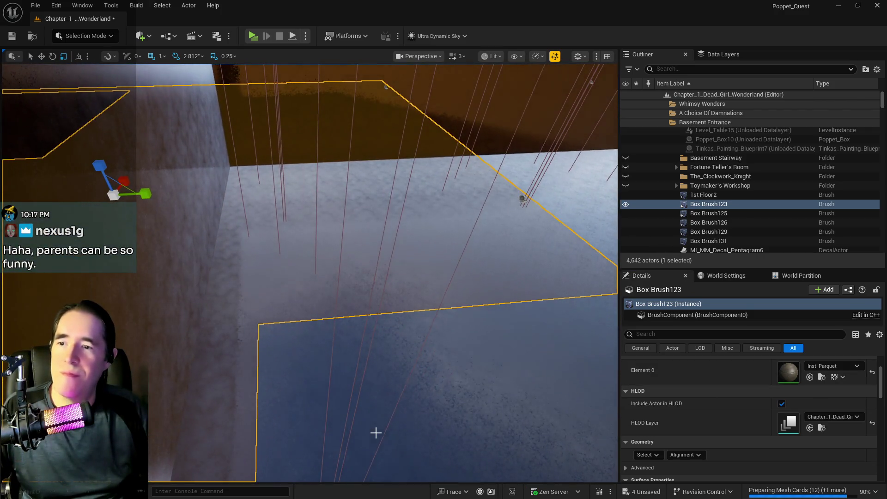
left_click(375, 433)
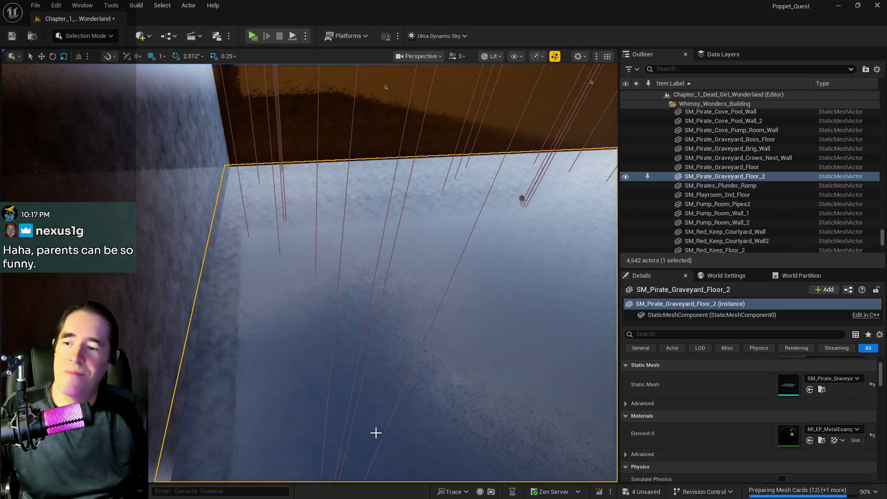
key("f")
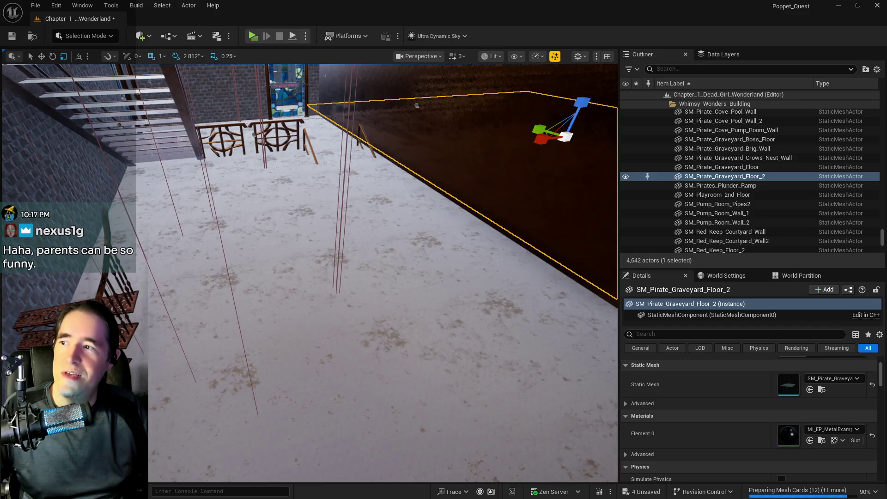
left_click(313, 407)
key("f")
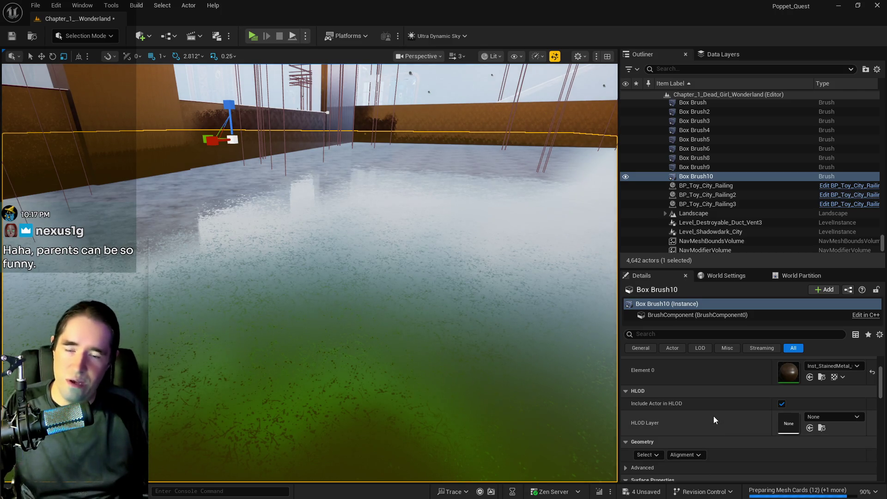
- Apply the 10 by 10 Surface Properties texture scaling to the Box Brush10 floor
scroll(714, 419, "down", 5)
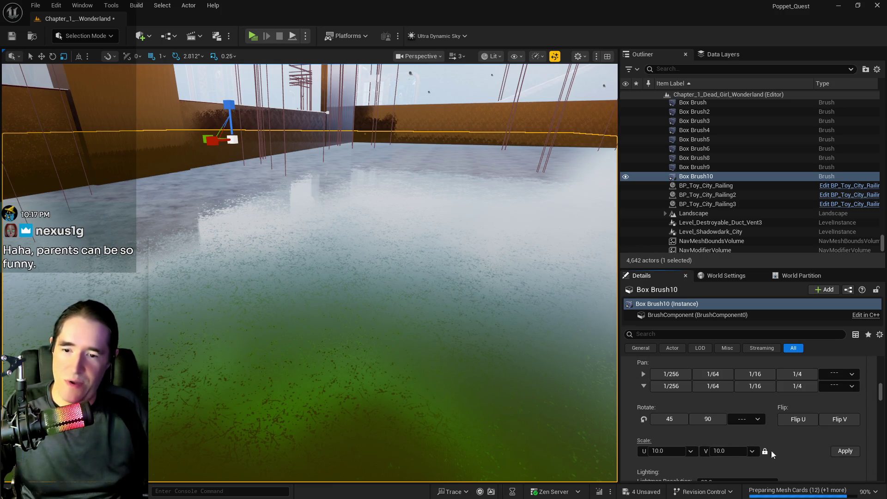
left_click(846, 451)
mouse_move(359, 329)
left_mouse_down()
mouse_move(358, 309)
mouse_move(359, 333)
left_mouse_up()
scroll(752, 435, "up", 5)
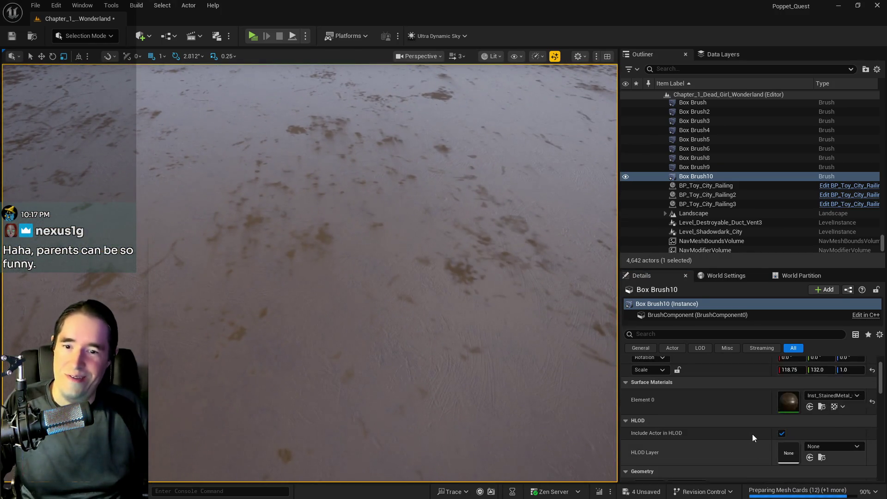
scroll(753, 434, "up", 1)
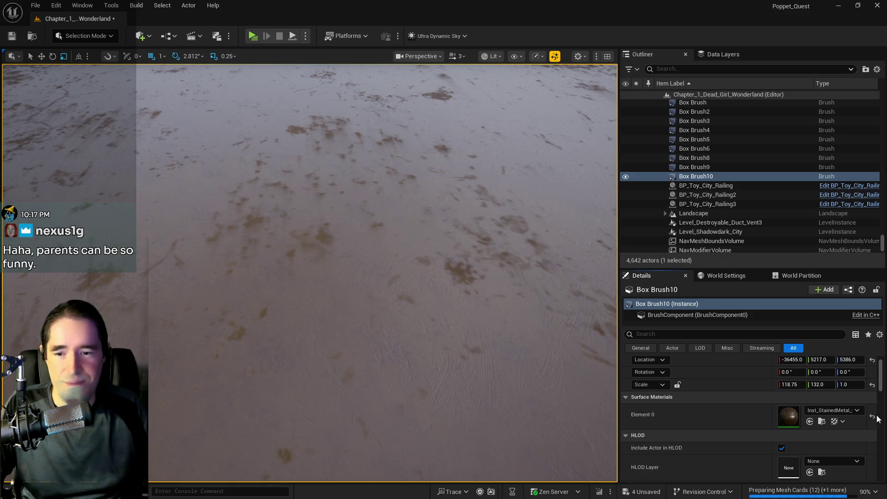
- Swap the floor material from Inst_StainedMetal to Inst_Parquet and save the level
left_click(809, 421)
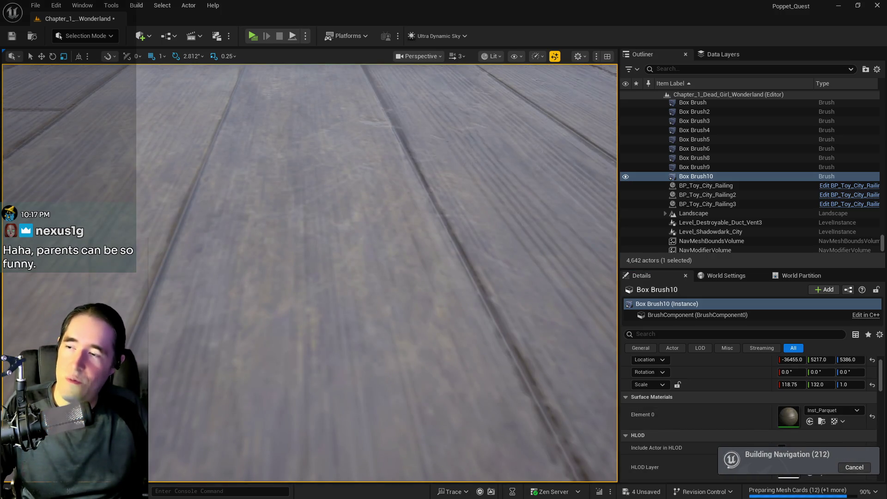
key("f")
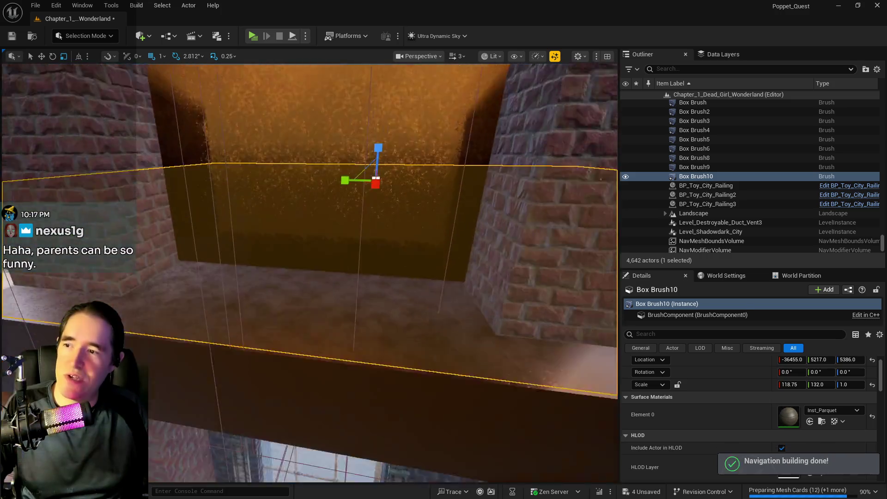
key("ctrl+s")
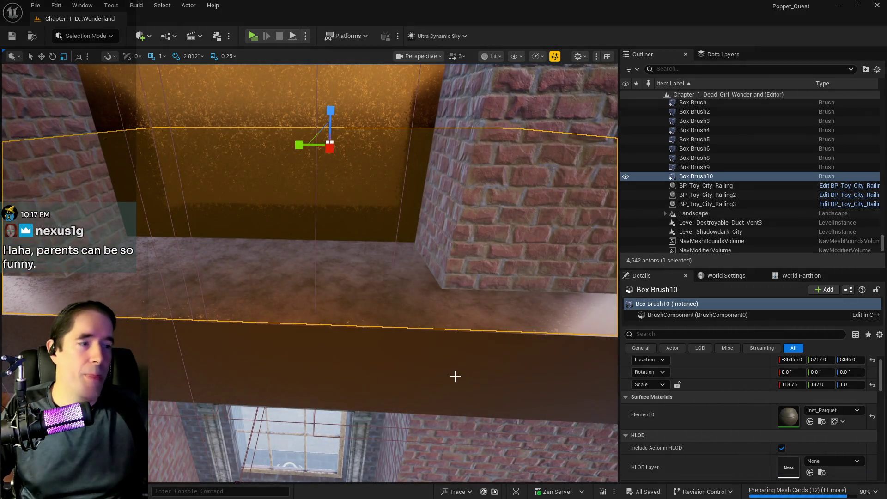
- Frame the neighbouring Box Brush9, then reselect and frame Box Brush10
left_click_drag(455, 376, 460, 333)
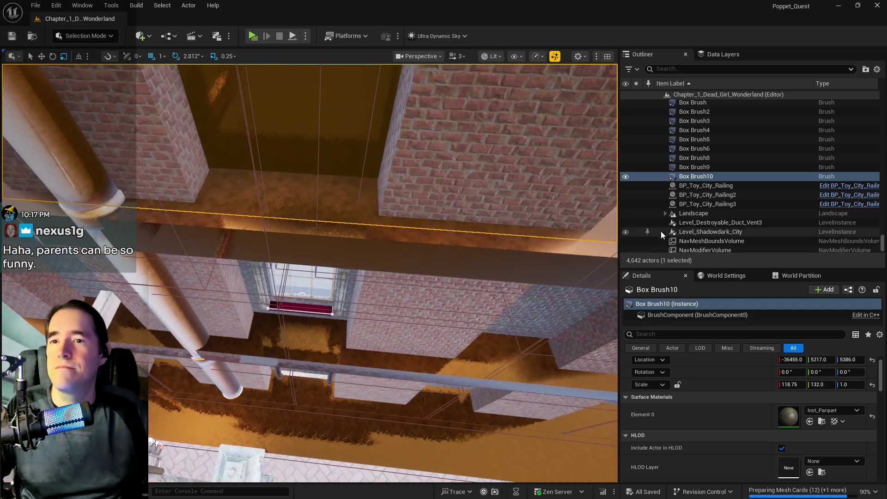
left_click(695, 169)
key("f")
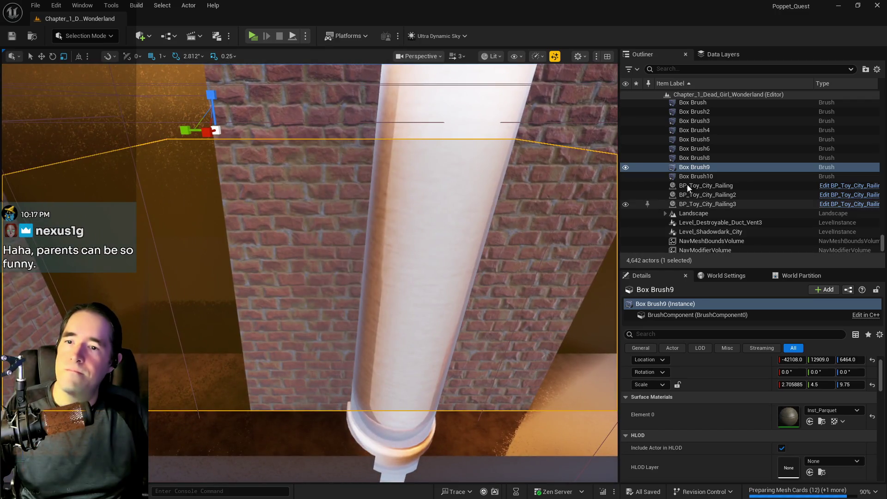
left_click(688, 170)
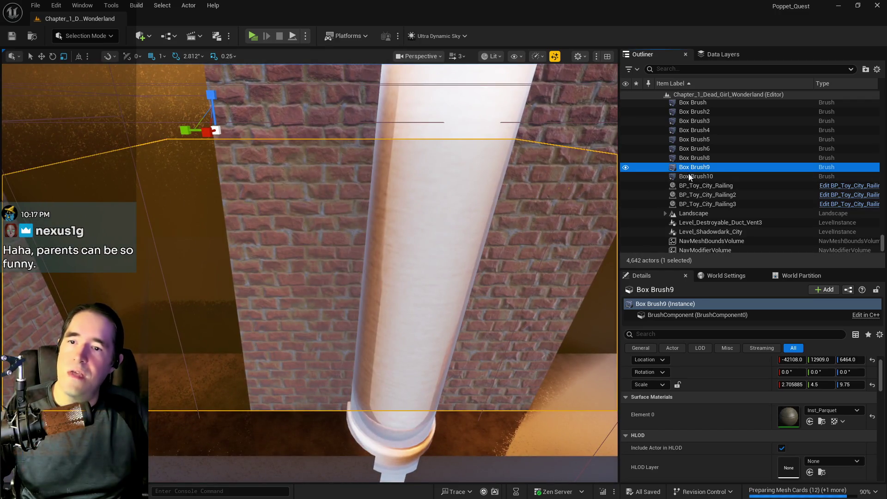
left_click(689, 176)
key("f")
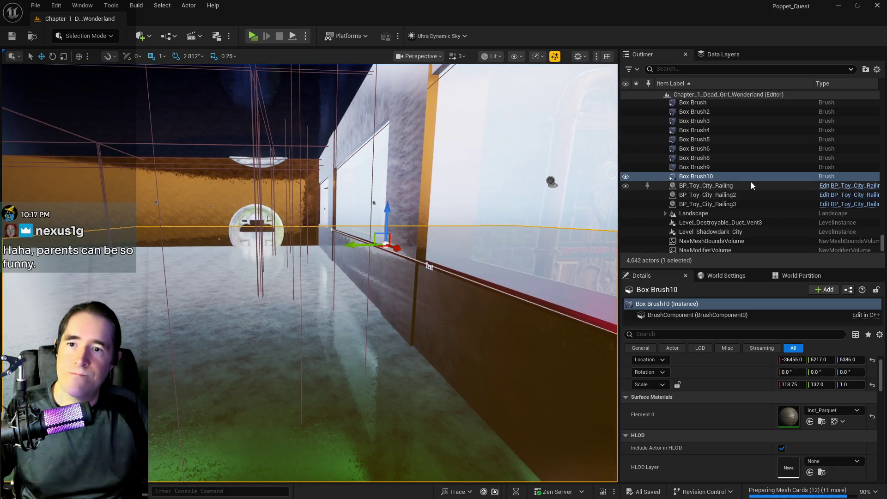
right_click(750, 182)
- Duplicate Box Brush10 into Box Brush11 and set the copy's Brush Type to Subtractive
left_click(766, 178)
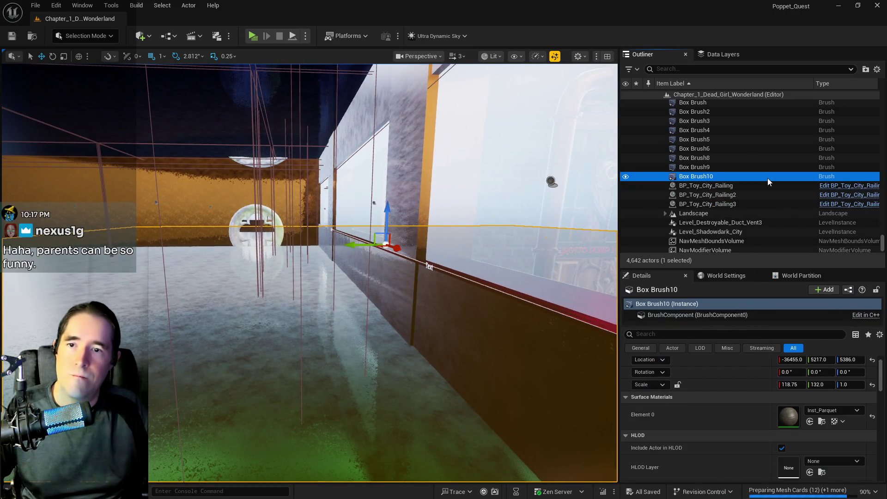
right_click(767, 179)
mouse_move(670, 299)
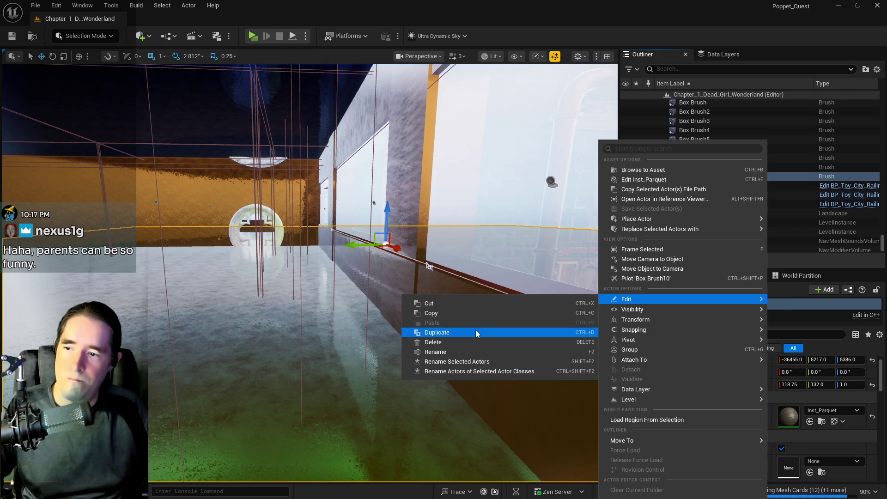
left_click(476, 330)
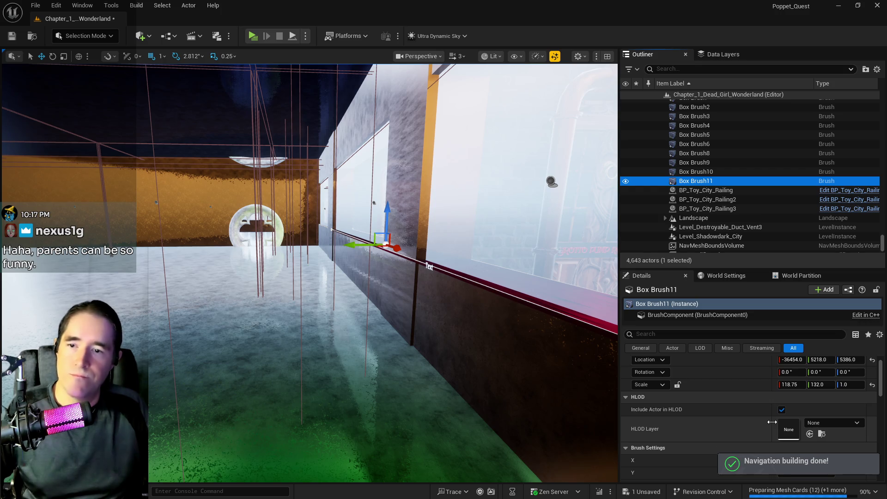
scroll(772, 422, "down", 1)
scroll(772, 422, "down", 6)
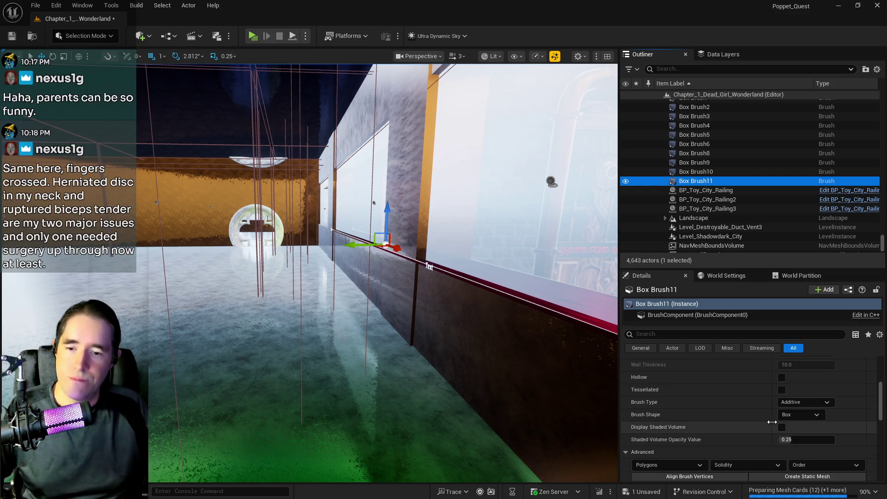
left_click(808, 403)
left_click(796, 421)
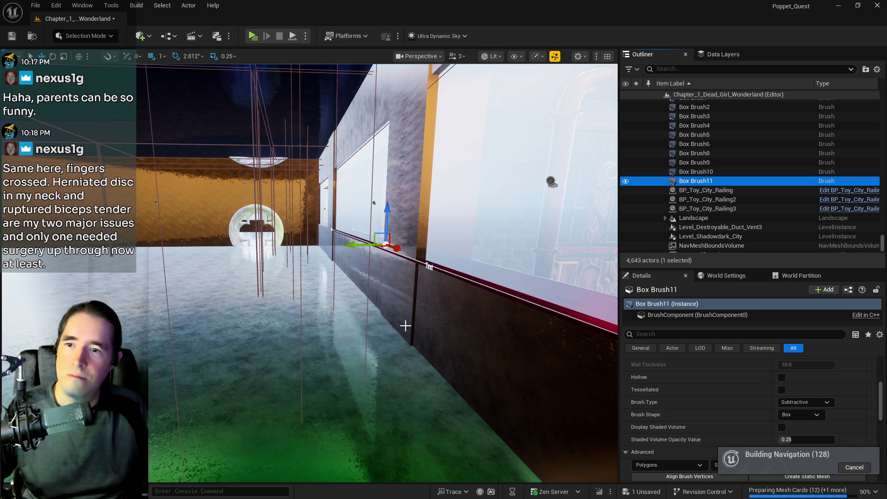
key("f")
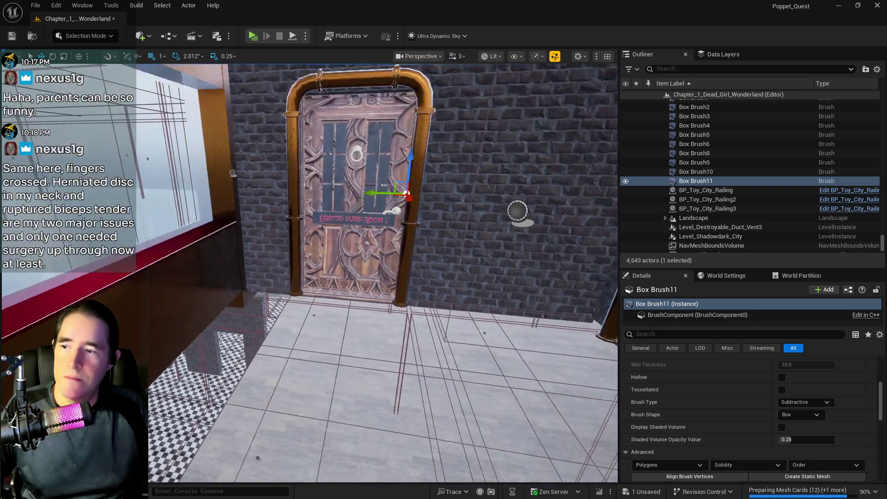
mouse_move(384, 273)
left_mouse_down()
mouse_move(370, 241)
mouse_move(358, 277)
mouse_move(332, 299)
left_mouse_up()
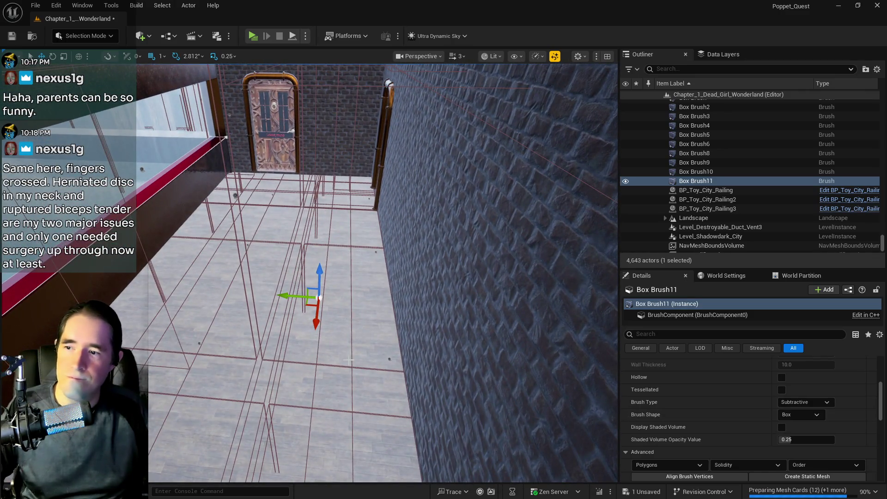
scroll(702, 370, "up", 5)
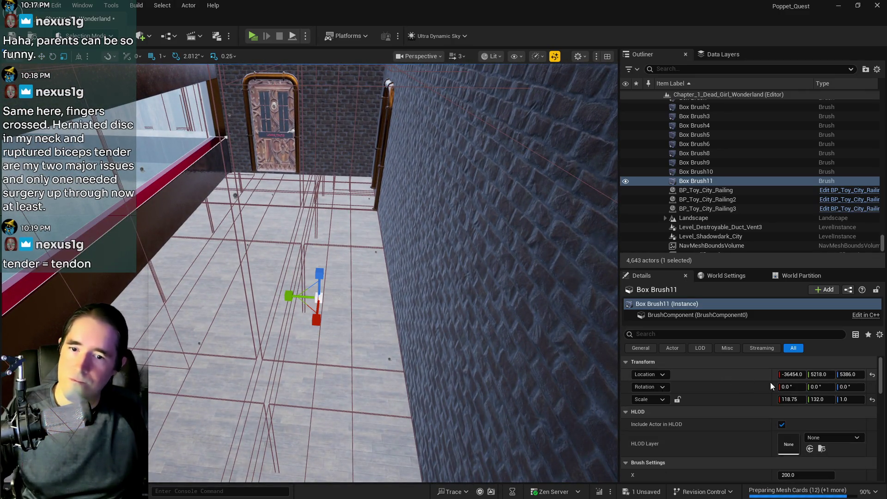
- Enter 20 for Box Brush11's Y and X scale in the Details Transform section
type("20")
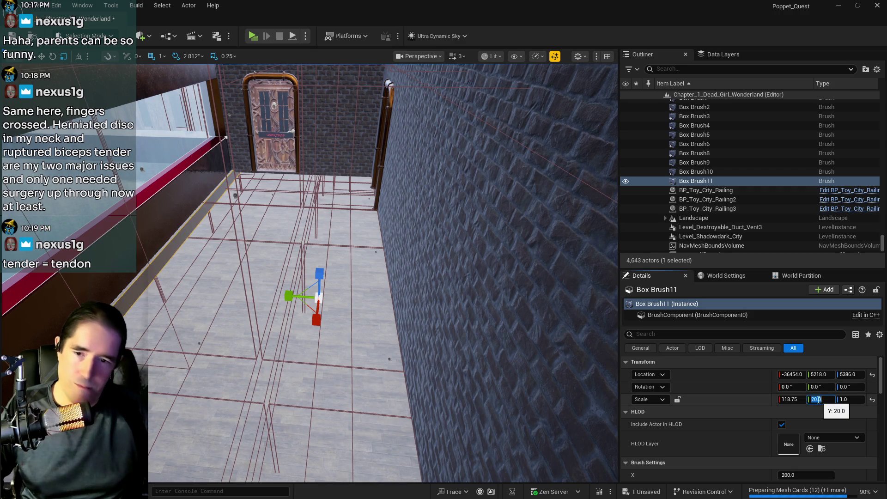
left_click(790, 400)
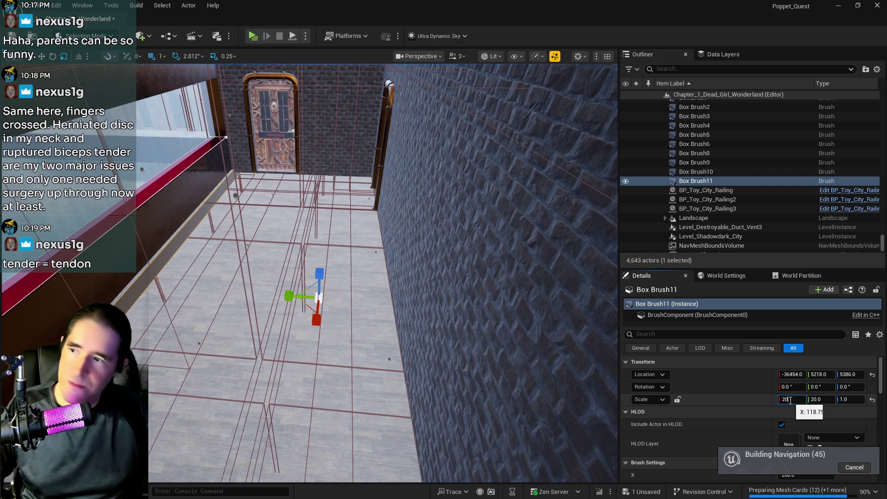
key("Return")
mouse_move(384, 277)
left_mouse_down()
mouse_move(379, 268)
mouse_move(365, 296)
left_mouse_up()
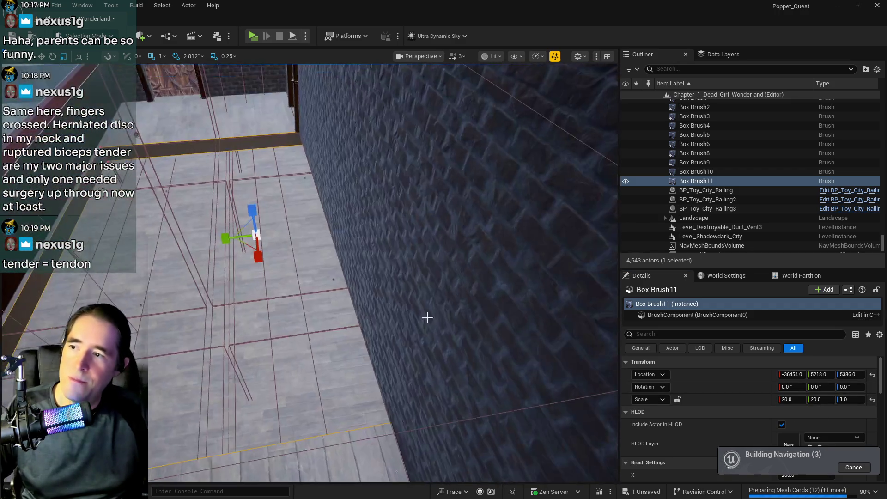
left_click(848, 400)
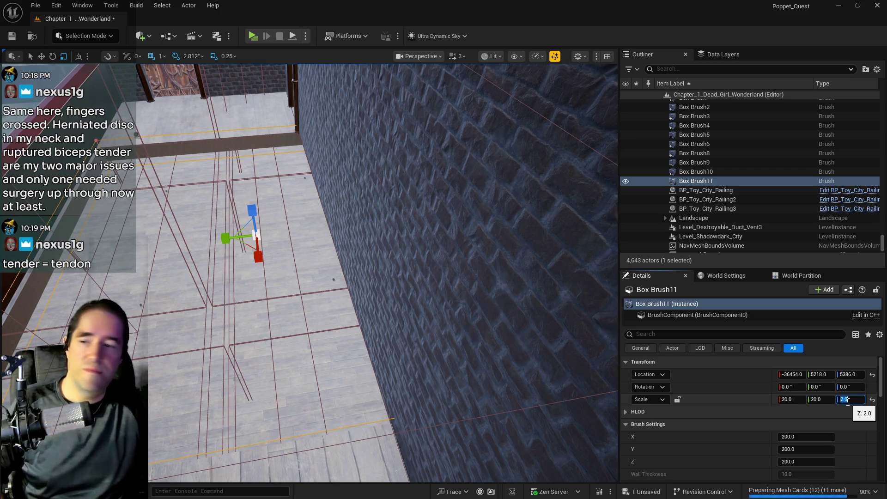
- Confirm Box Brush11's Z scale of 2.0 and start sliding it along the hallway
key("Return")
scroll(377, 346, "down", 5)
mouse_move(340, 296)
left_mouse_down()
mouse_move(557, 323)
mouse_move(567, 339)
left_mouse_up()
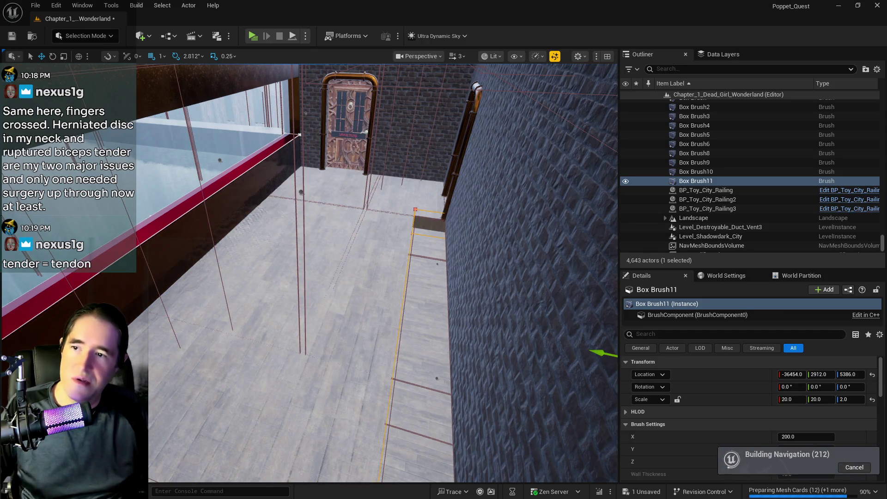
key("f")
- Move Box Brush11 further down the hallway to X -38373, Y -4781 and frame it
scroll(344, 276, "down", 3)
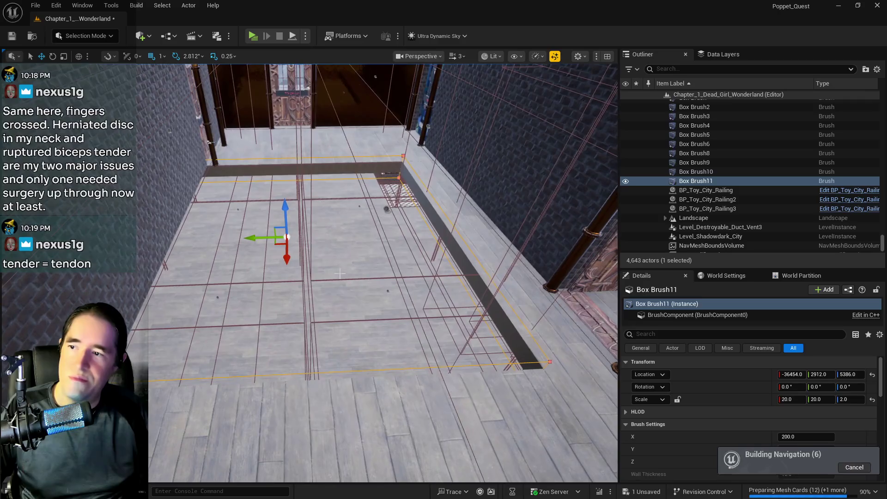
mouse_move(245, 238)
left_mouse_down()
mouse_move(553, 277)
mouse_move(559, 290)
left_mouse_up()
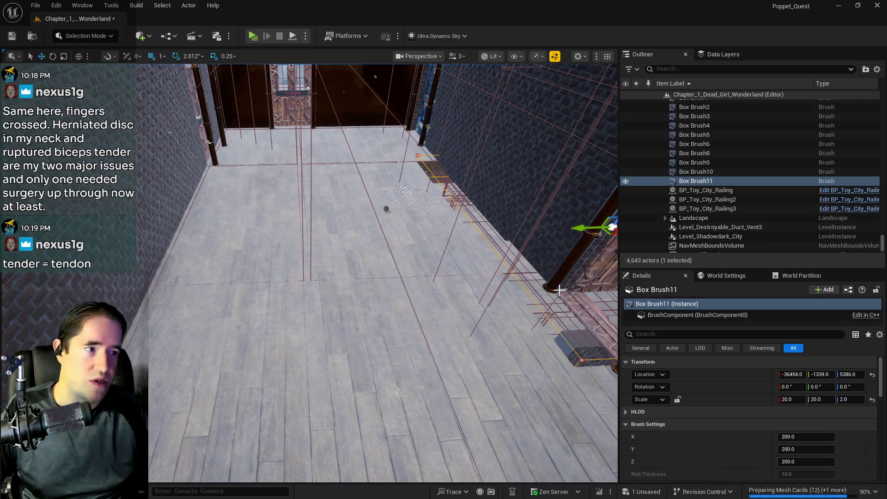
key("f")
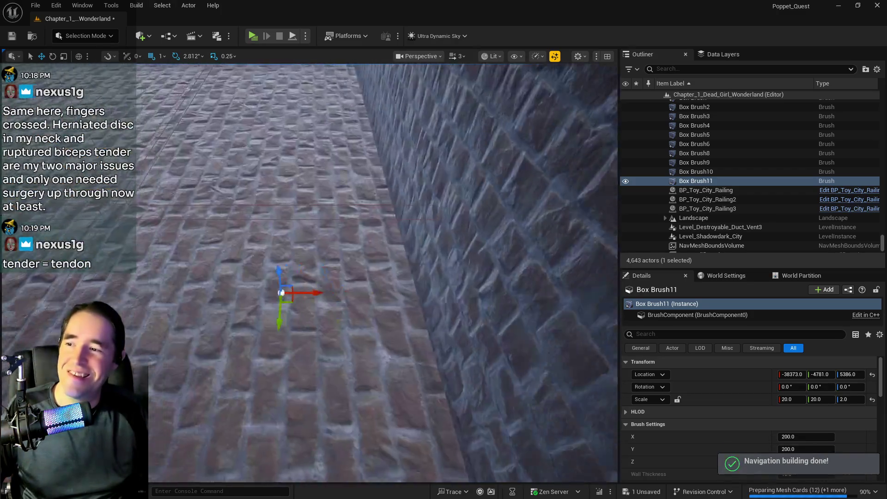
key("f")
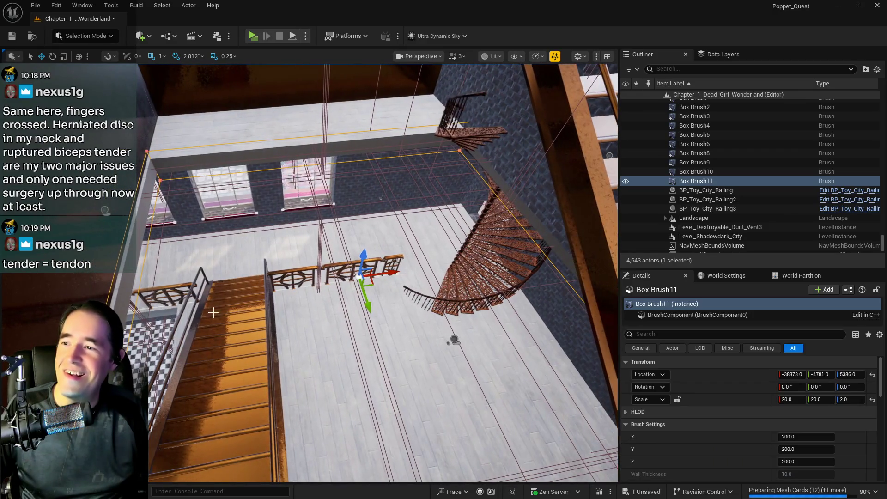
- Nudge Box Brush11 to X -38408, Y -5015 under the spiral stairs and check its placement
left_click_drag(388, 273, 389, 272)
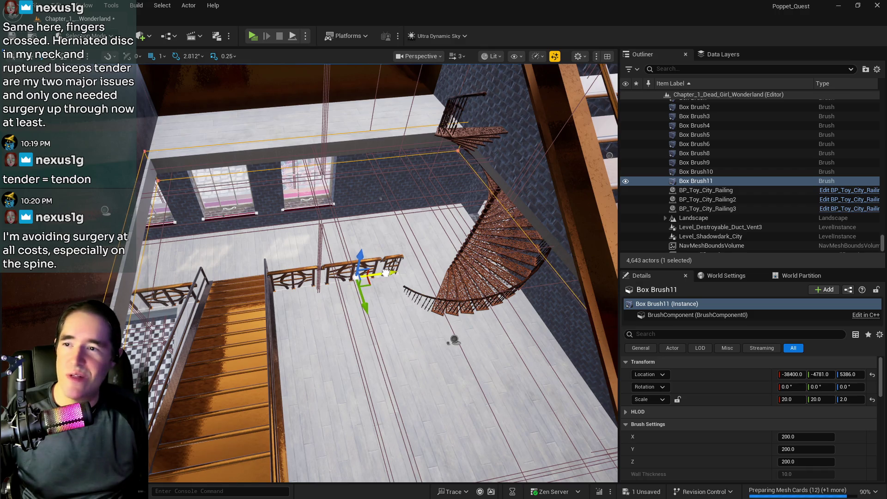
left_click_drag(385, 272, 411, 323)
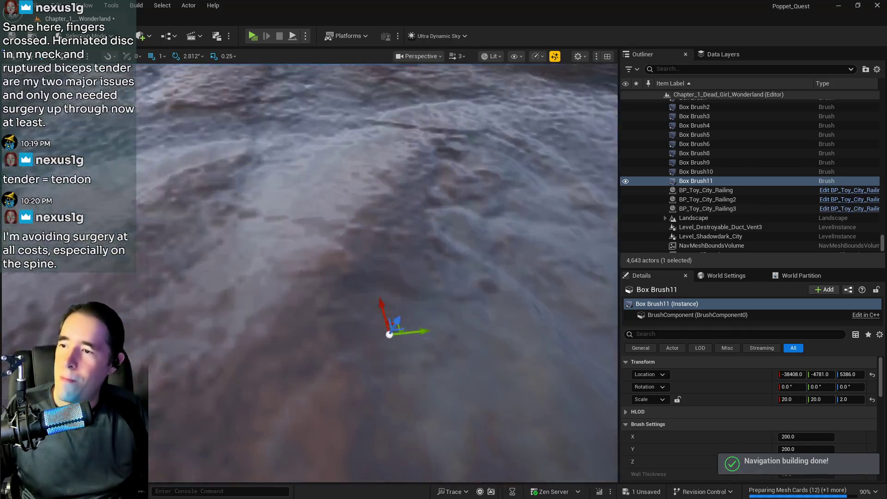
key("f")
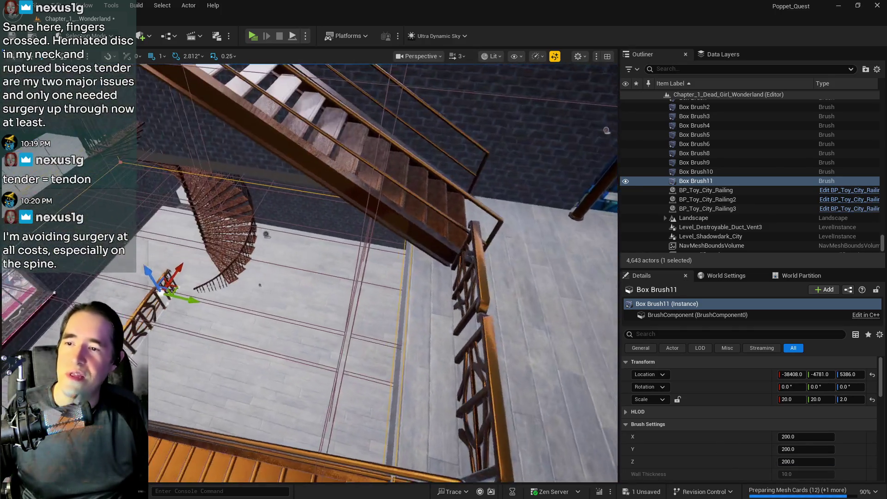
left_click_drag(383, 273, 409, 298)
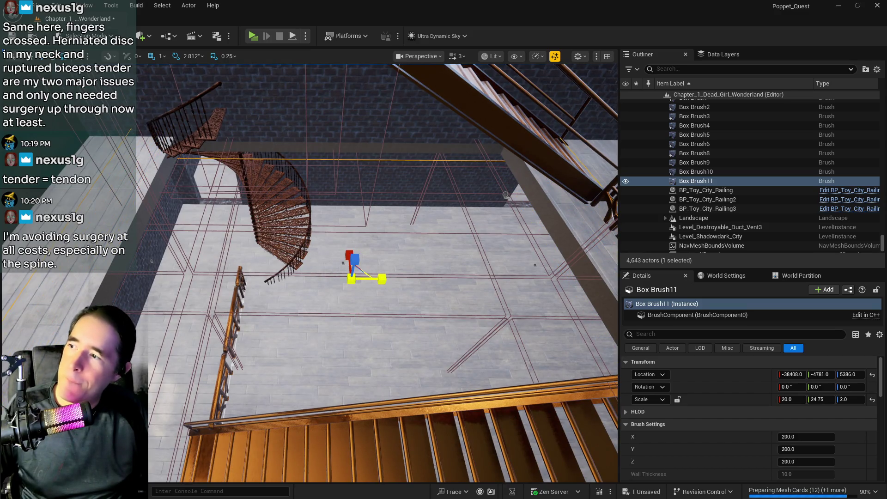
left_click_drag(402, 275, 437, 349)
left_click_drag(383, 277, 374, 333)
mouse_move(410, 303)
left_mouse_down()
mouse_move(400, 330)
mouse_move(439, 348)
left_mouse_up()
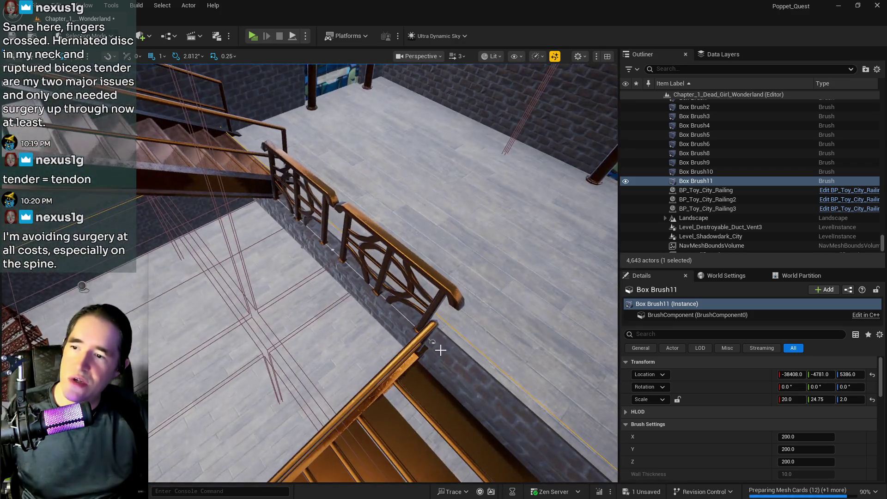
- Select and frame the entrance landing mesh to compare positions
left_click(446, 358)
key("f")
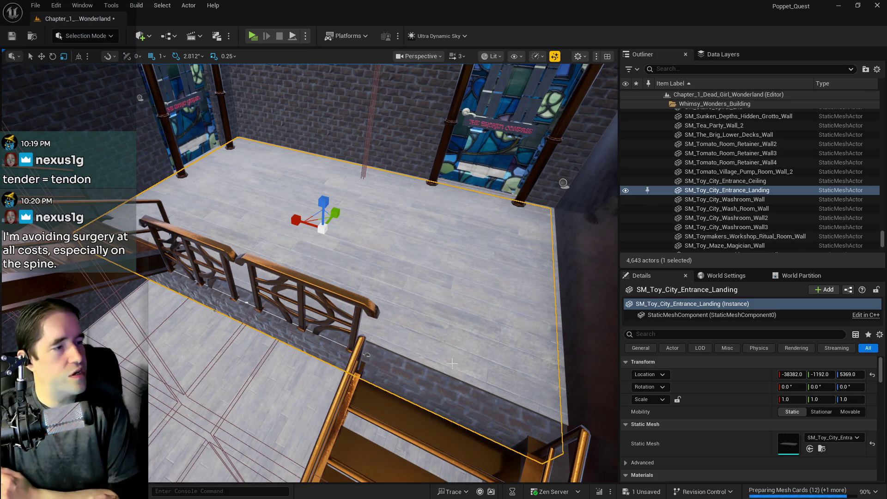
mouse_move(402, 446)
left_mouse_down()
mouse_move(336, 356)
mouse_move(342, 346)
mouse_move(322, 346)
mouse_move(326, 356)
left_mouse_up()
- Scale Box Brush11 to a Y of 28 and fly down the staircase to check its fit
key("r")
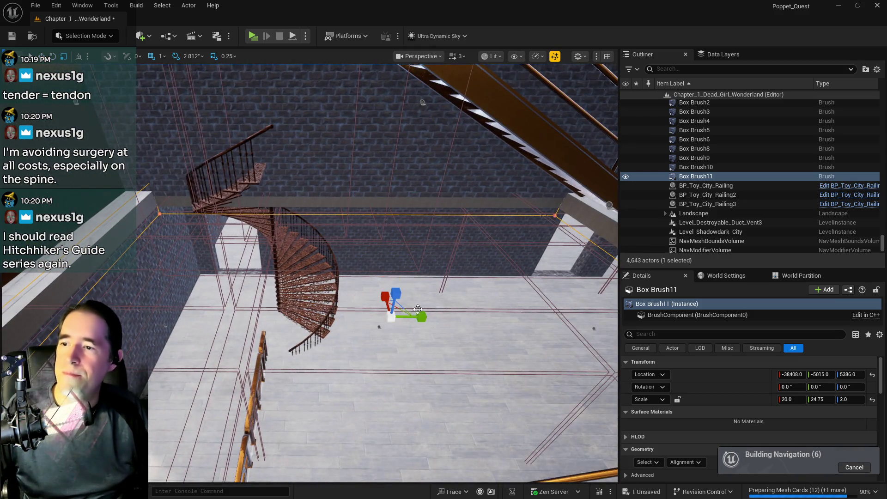
left_click_drag(421, 317, 432, 317)
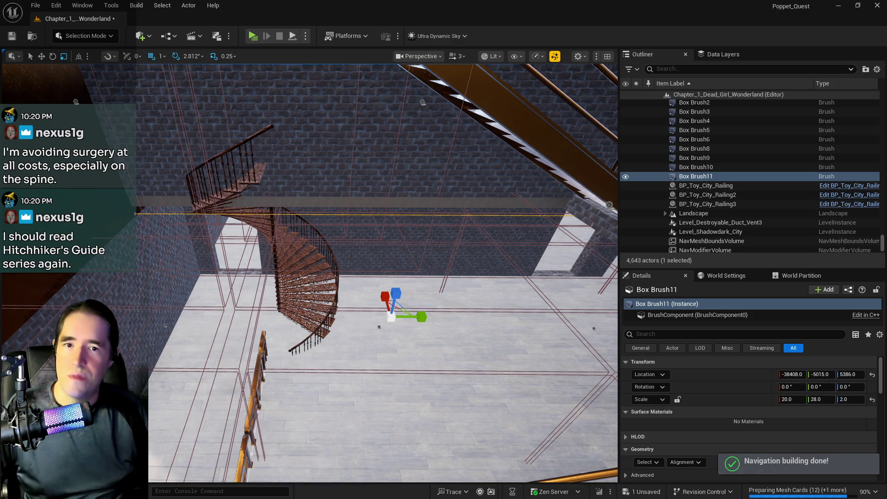
mouse_move(432, 323)
left_mouse_down()
mouse_move(402, 315)
mouse_move(423, 311)
left_mouse_up()
left_click_drag(349, 336, 349, 335)
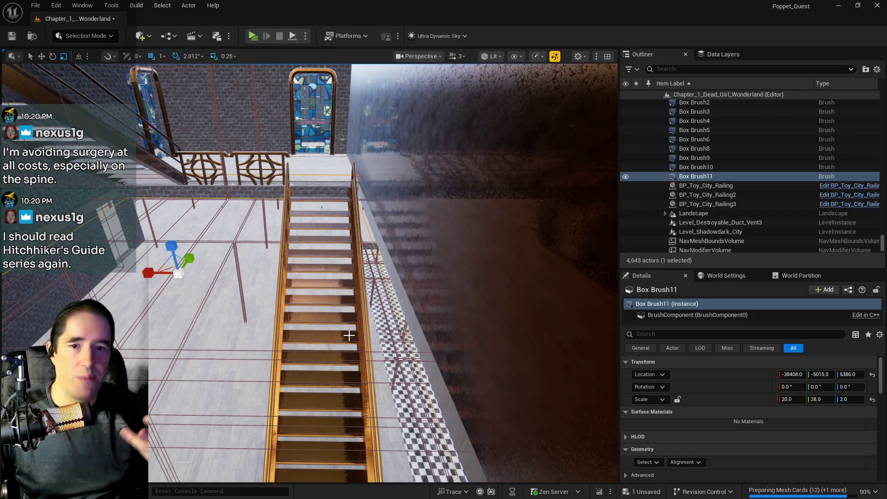
left_click_drag(349, 335, 349, 335)
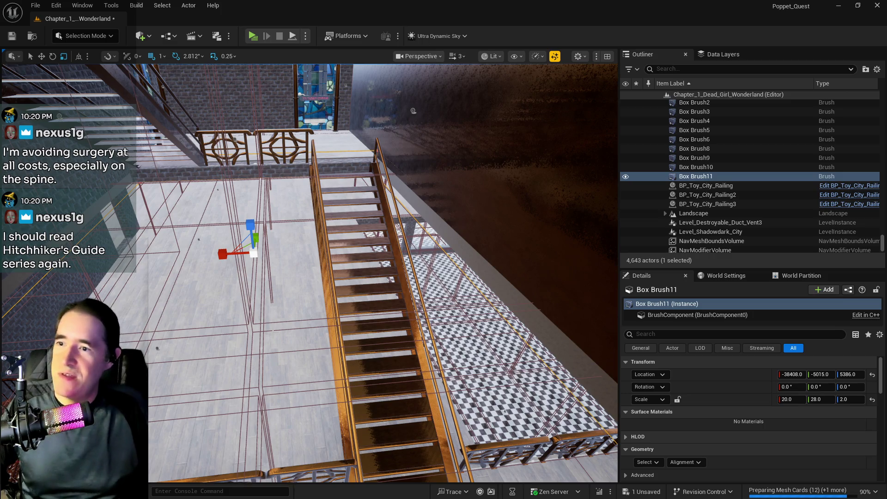
left_click_drag(310, 272, 310, 222)
left_click_drag(378, 194, 349, 194)
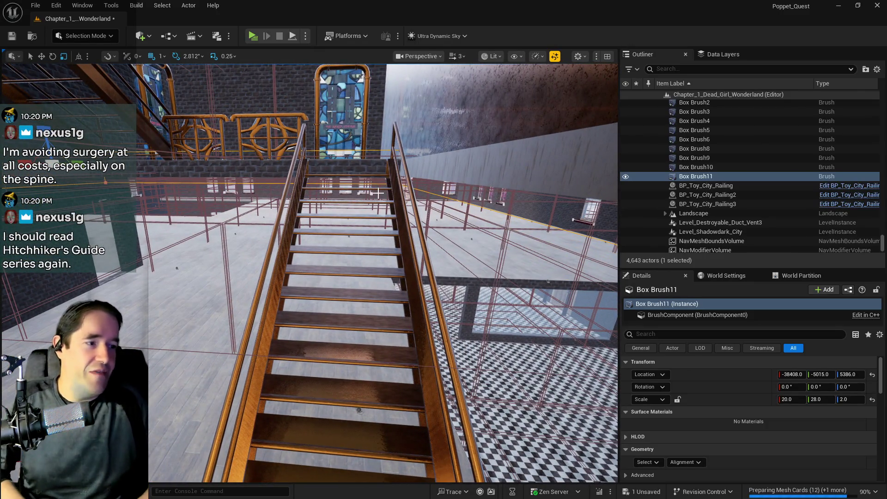
left_click_drag(310, 273, 310, 227)
mouse_move(359, 301)
left_mouse_down()
mouse_move(354, 291)
mouse_move(359, 301)
mouse_move(333, 318)
left_mouse_up()
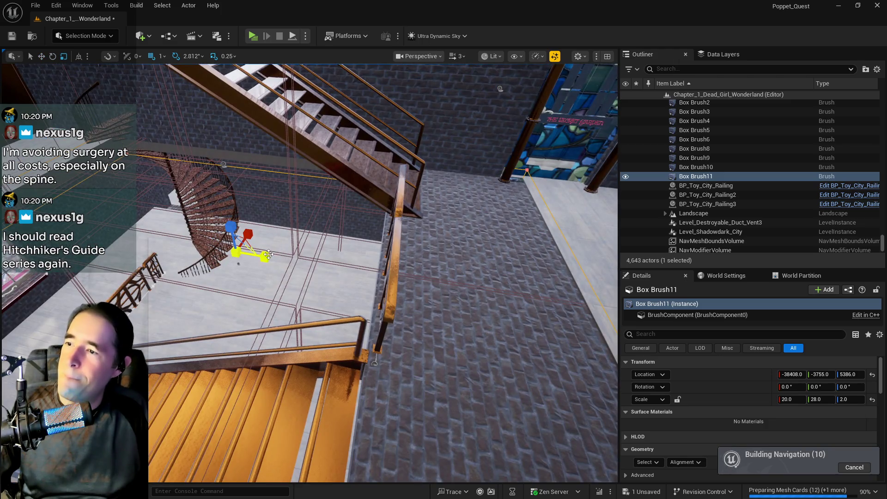
- Stretch Box Brush11 along Y to a scale of 40.5 at Y -3830
left_click_drag(268, 254, 277, 250)
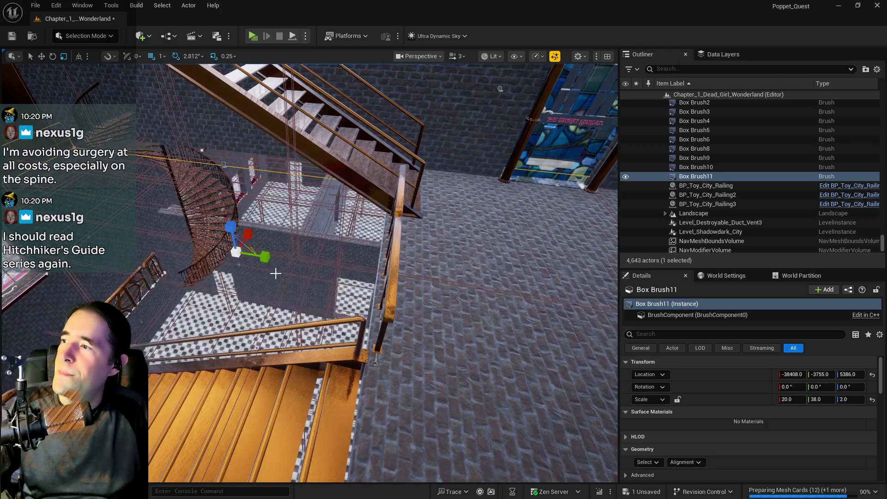
mouse_move(384, 278)
left_mouse_down()
mouse_move(435, 236)
mouse_move(444, 194)
mouse_move(400, 236)
left_mouse_up()
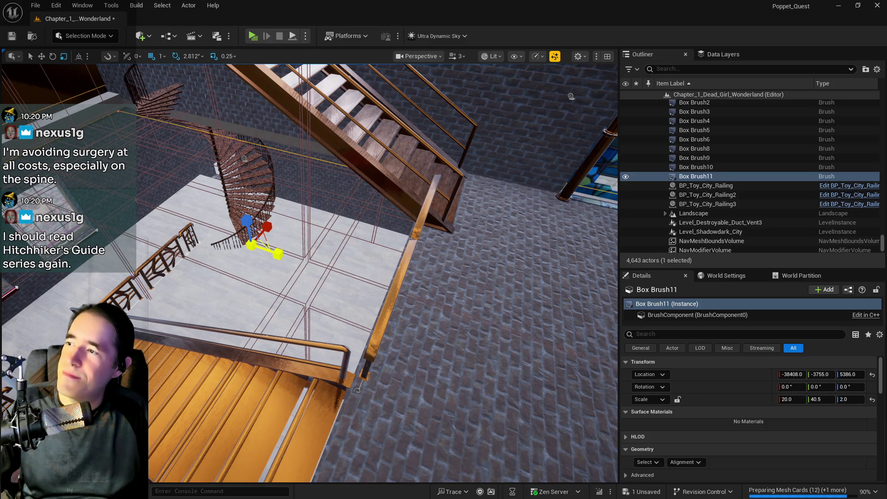
left_click_drag(286, 258, 235, 263)
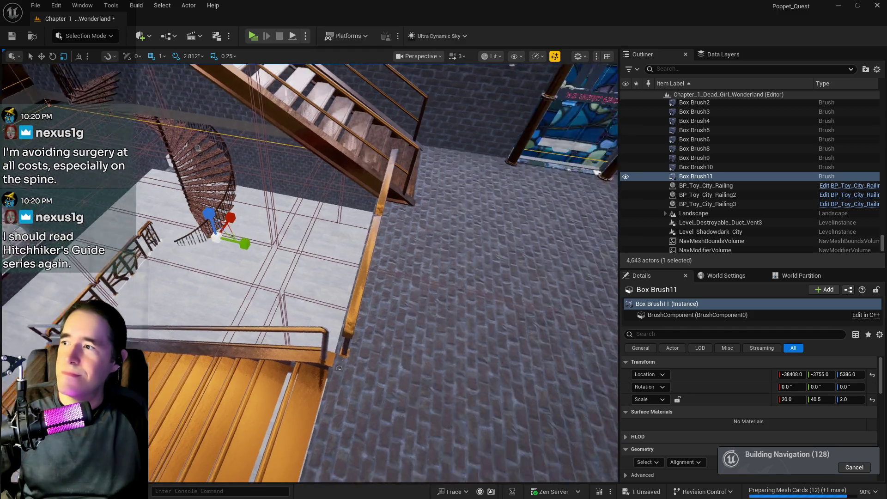
scroll(235, 266, "down", 5)
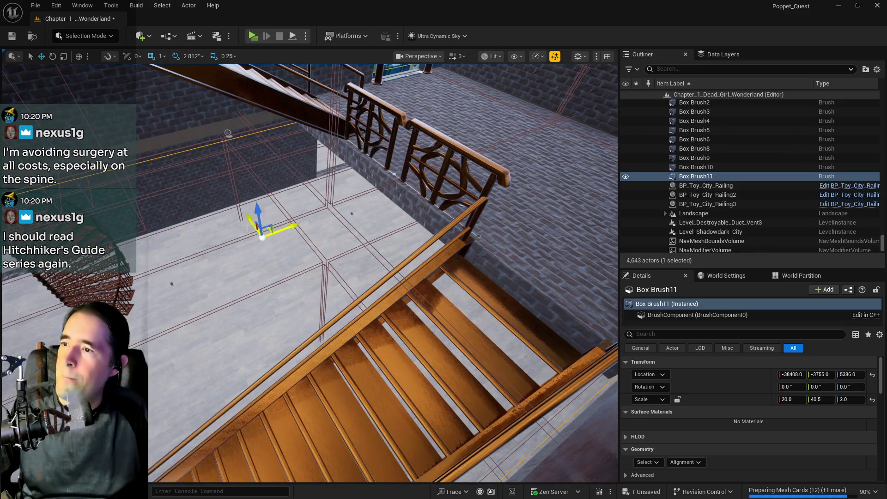
mouse_move(282, 230)
left_mouse_down()
mouse_move(282, 208)
mouse_move(264, 189)
mouse_move(266, 159)
mouse_move(333, 238)
left_mouse_up()
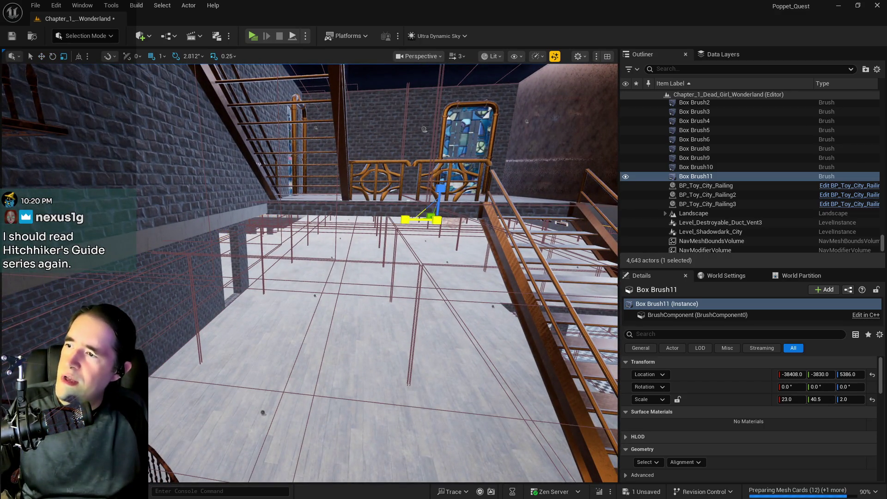
left_click_drag(333, 237, 282, 217)
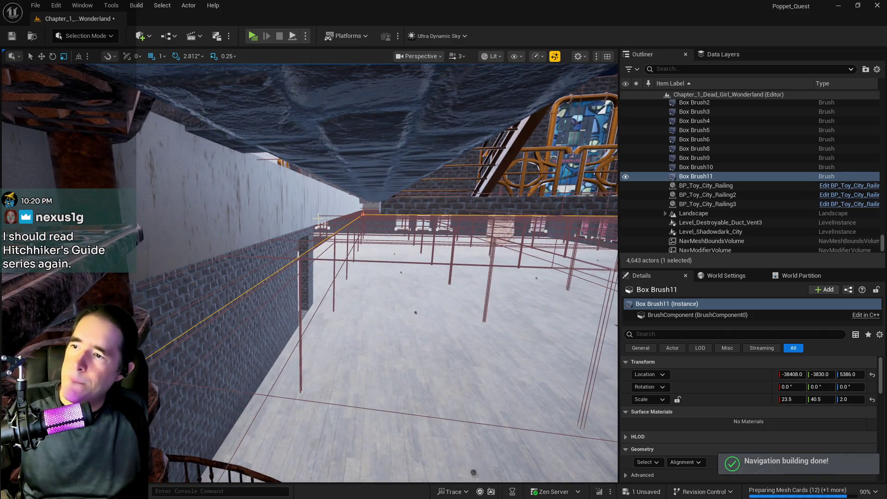
- Undo the accidental widening so X scale stays 20, and save the level
key("ctrl+z")
left_click_drag(309, 273, 273, 258)
mouse_move(399, 284)
left_mouse_down()
mouse_move(398, 305)
mouse_move(398, 285)
left_mouse_up()
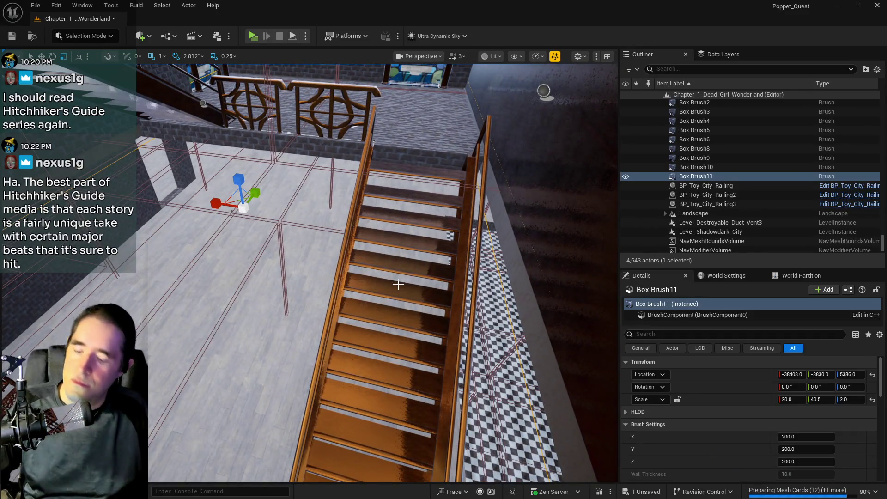
key("ctrl+s")
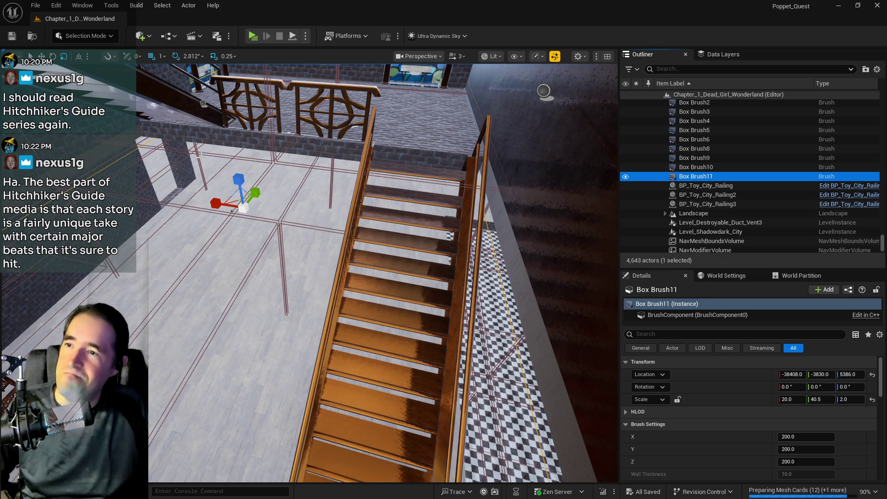
left_click(325, 141)
- Frame Box Brush11 and check its surface selection options
key("f")
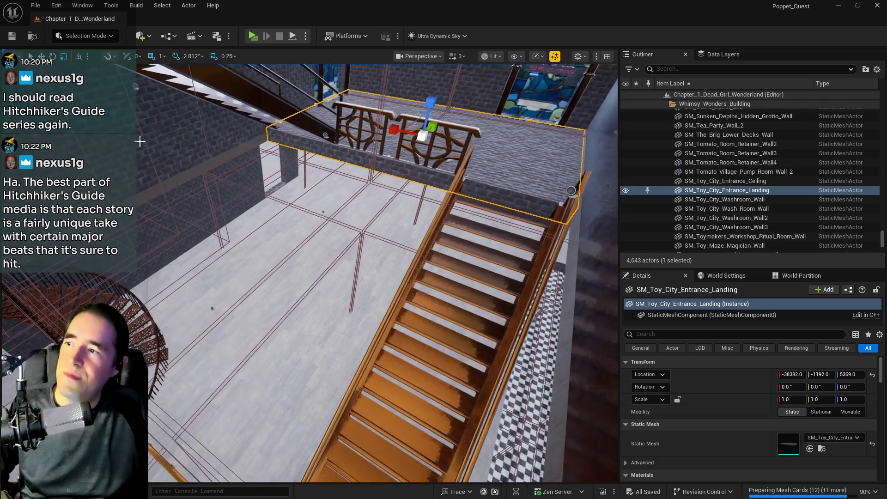
left_click(182, 169)
key("f")
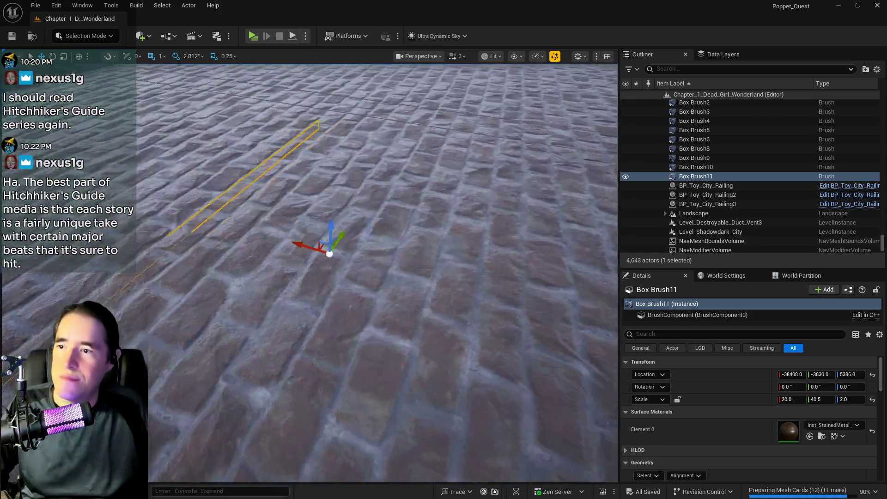
scroll(698, 399, "down", 3)
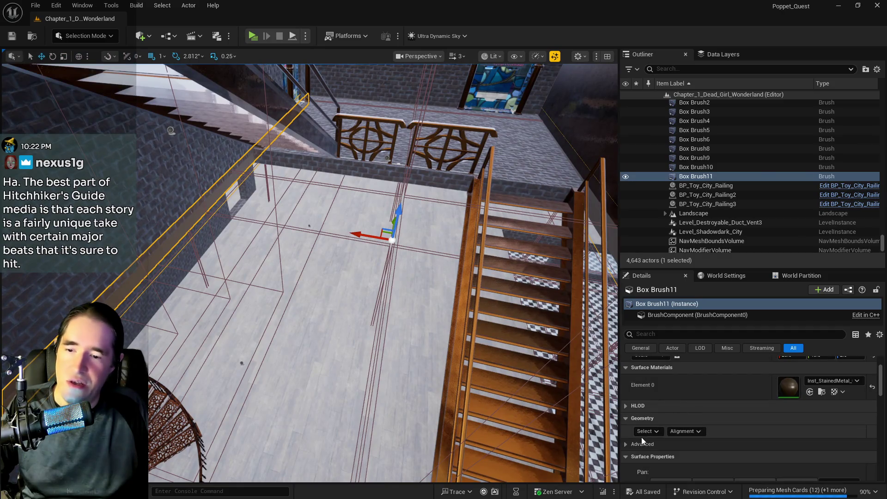
left_click(647, 434)
left_click(685, 330)
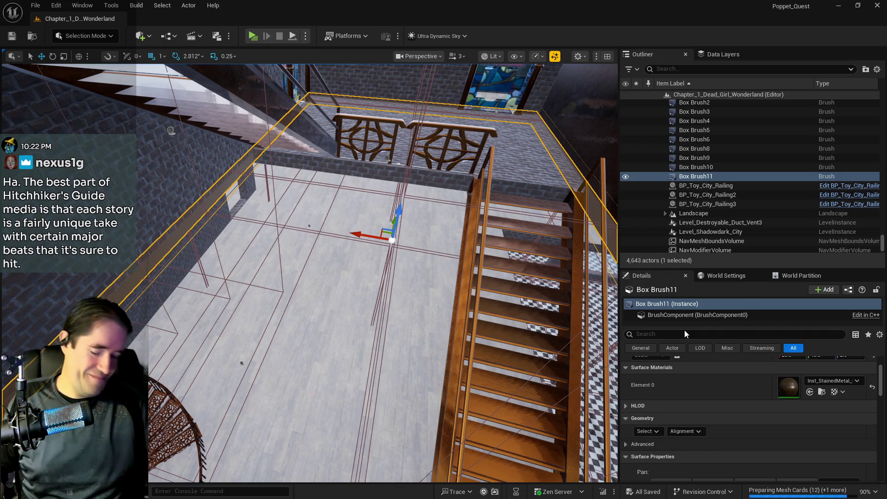
- Set the brush's surface texture scale U and V to 10 and apply it
scroll(677, 411, "down", 5)
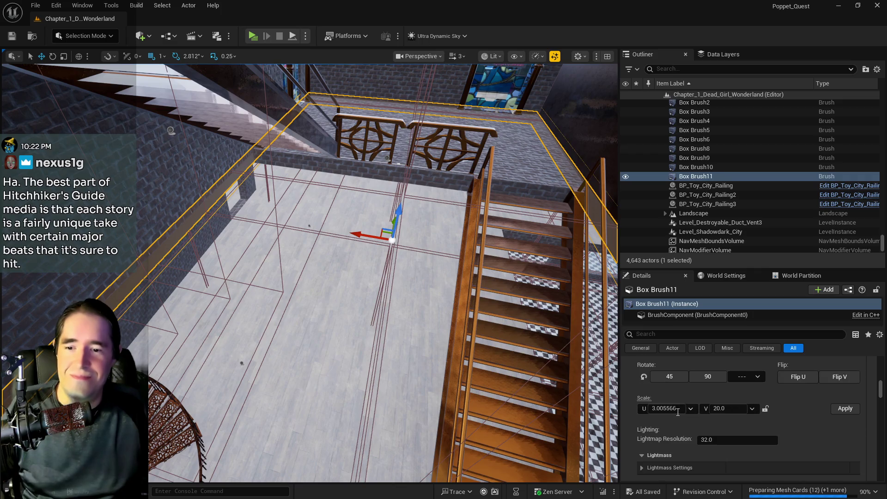
left_click(661, 409)
type("0")
key("Tab")
type("10")
left_click(766, 409)
left_click(844, 409)
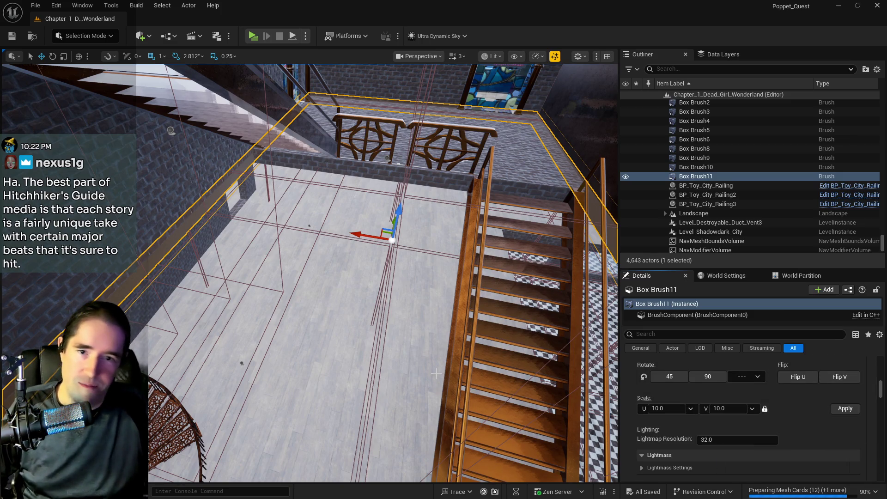
mouse_move(310, 273)
left_mouse_down()
mouse_move(319, 268)
mouse_move(324, 287)
mouse_move(314, 259)
mouse_move(333, 249)
left_mouse_up()
- Duplicate Box Brush11 into Box Brush12 and slide it across the floor by the copper pipe
key("f")
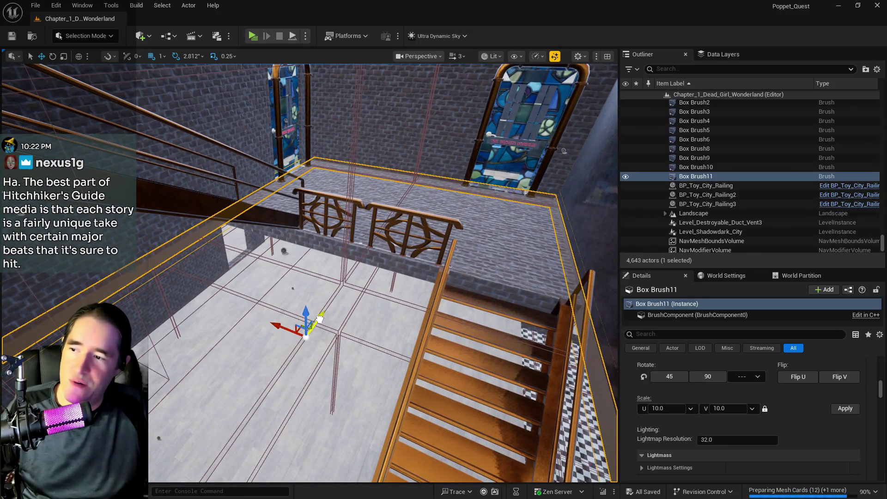
mouse_move(319, 319)
left_mouse_down()
mouse_move(390, 184)
mouse_move(408, 191)
left_mouse_up()
mouse_move(514, 162)
left_mouse_down()
mouse_move(500, 152)
mouse_move(490, 185)
left_mouse_up()
mouse_move(178, 147)
left_mouse_down()
mouse_move(185, 152)
mouse_move(178, 147)
left_mouse_up()
mouse_move(75, 201)
left_mouse_down()
mouse_move(222, 242)
mouse_move(543, 368)
left_mouse_up()
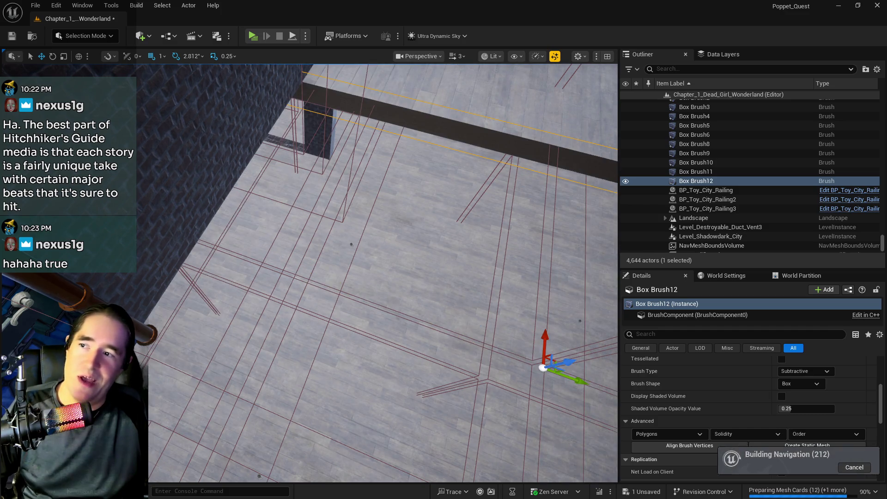
mouse_move(351, 244)
left_mouse_down()
mouse_move(379, 242)
mouse_move(327, 337)
left_mouse_up()
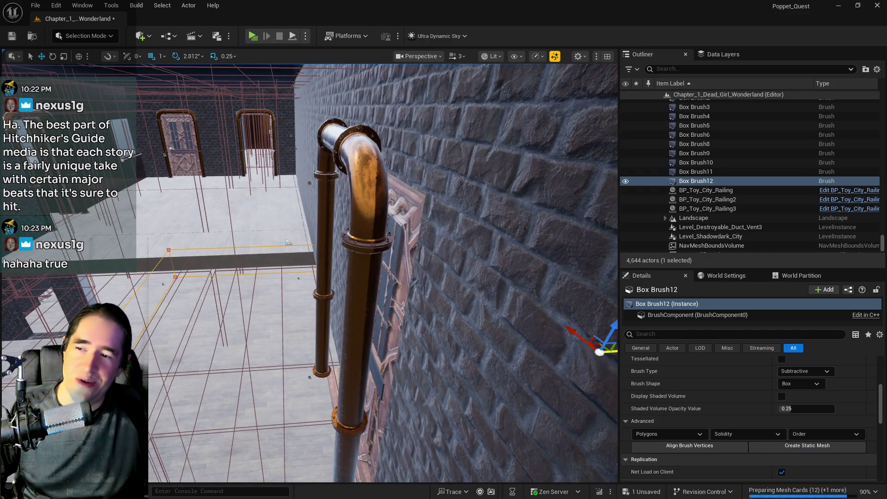
- Focus Box Brush12 and move it along its Y axis toward the spiral staircase
key("f")
mouse_move(352, 278)
left_mouse_down()
mouse_move(354, 320)
mouse_move(107, 261)
mouse_move(21, 208)
left_mouse_up()
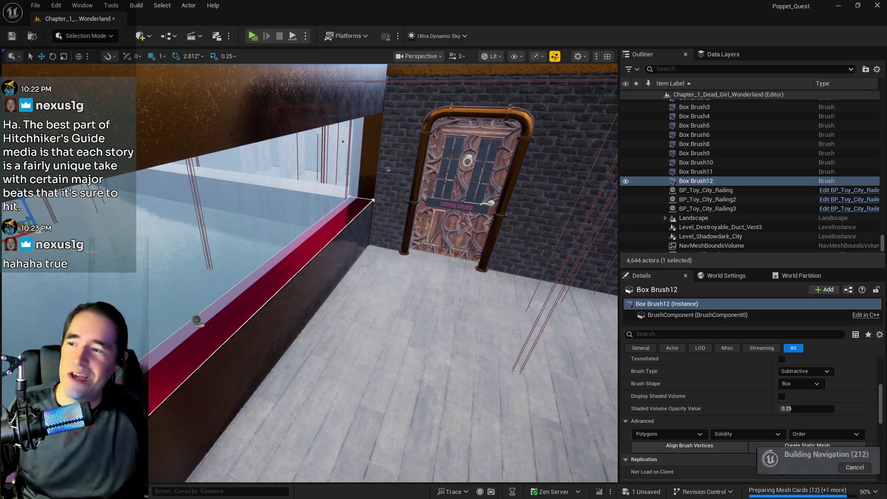
mouse_move(250, 248)
left_mouse_down()
mouse_move(238, 185)
mouse_move(247, 239)
mouse_move(511, 276)
mouse_move(525, 259)
mouse_move(546, 267)
mouse_move(401, 229)
mouse_move(458, 230)
mouse_move(370, 268)
left_mouse_up()
key("f")
key("r")
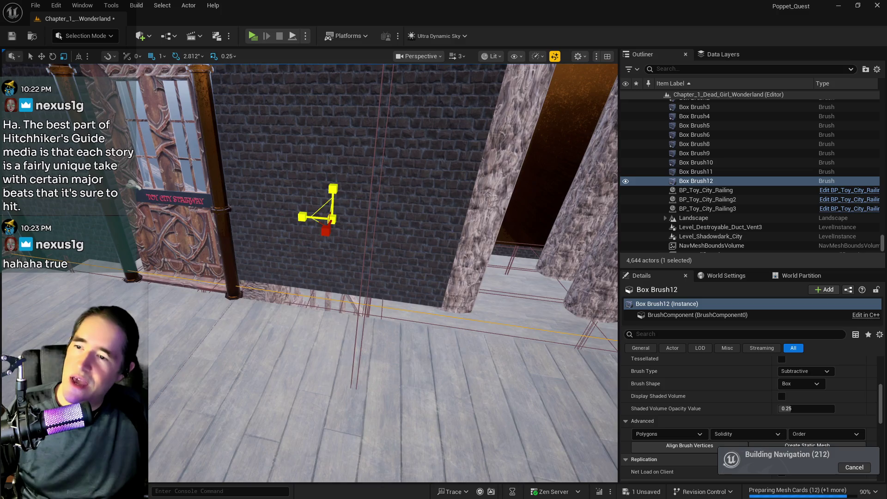
left_click_drag(383, 272, 352, 258)
key("f")
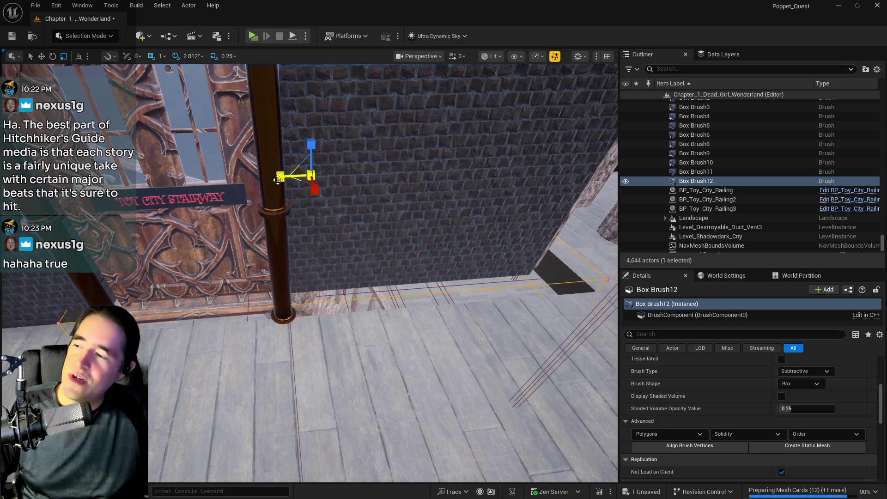
key("Down")
key("Left")
key("Up")
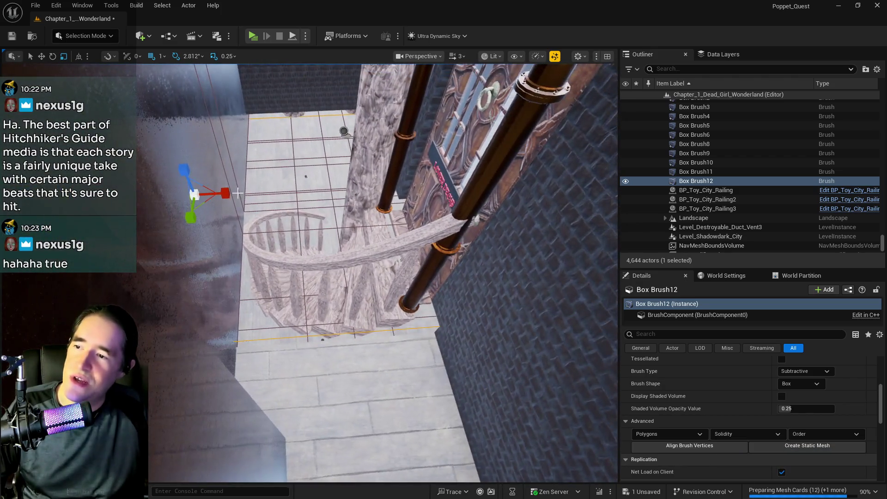
mouse_move(232, 191)
left_mouse_down()
mouse_move(325, 191)
mouse_move(315, 221)
mouse_move(331, 379)
left_mouse_up()
- Stretch Box Brush12 along its X axis and inspect it from above the stairs
mouse_move(302, 332)
left_mouse_down()
mouse_move(336, 346)
mouse_move(370, 336)
mouse_move(338, 337)
left_mouse_up()
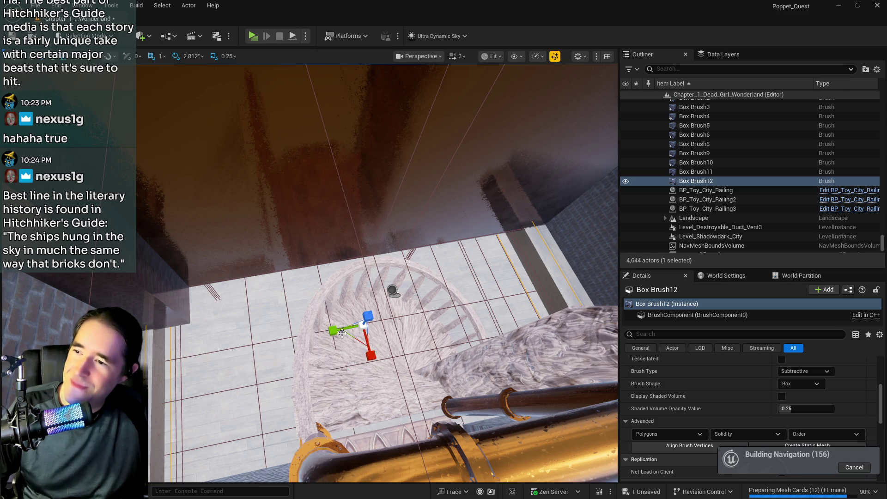
mouse_move(332, 330)
left_mouse_down()
mouse_move(346, 331)
mouse_move(338, 330)
left_mouse_up()
key("w")
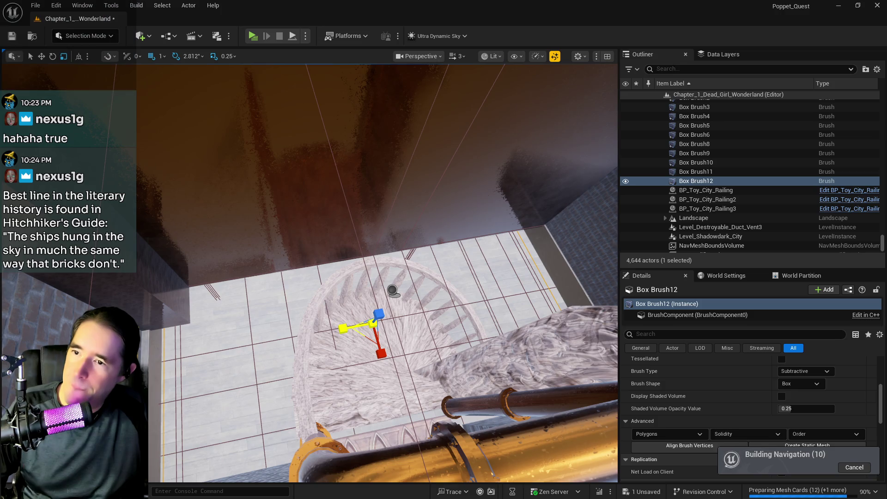
key("w")
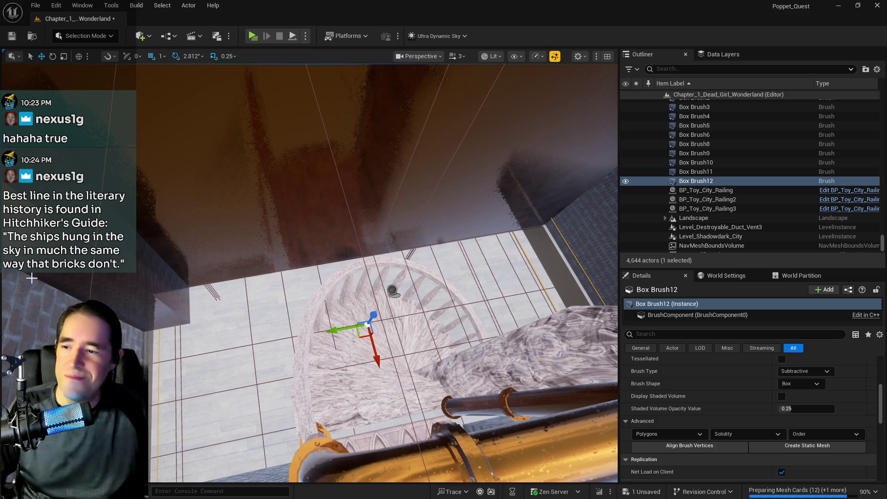
left_click_drag(33, 278, 2, 268)
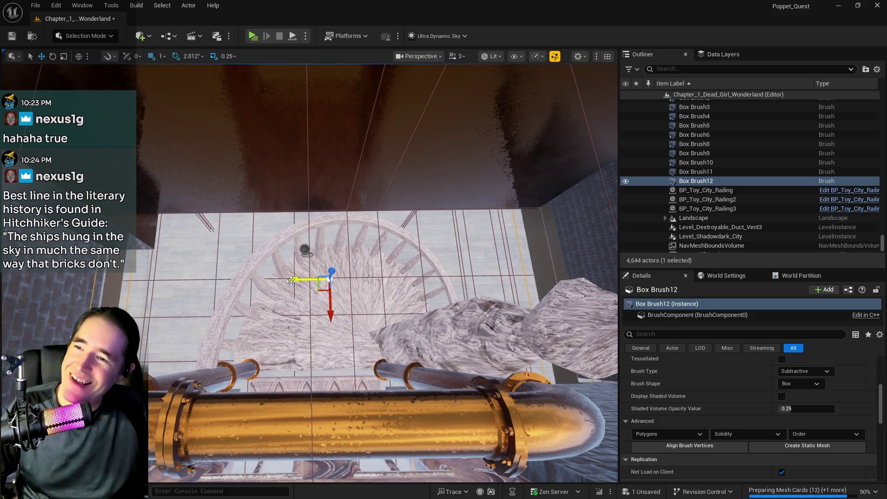
key("e")
key("r")
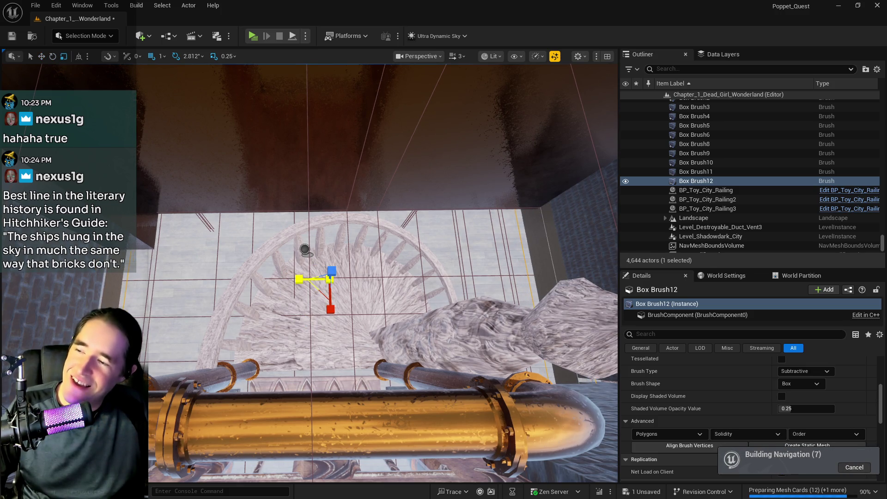
mouse_move(317, 238)
left_mouse_down()
mouse_move(342, 259)
mouse_move(317, 237)
left_mouse_up()
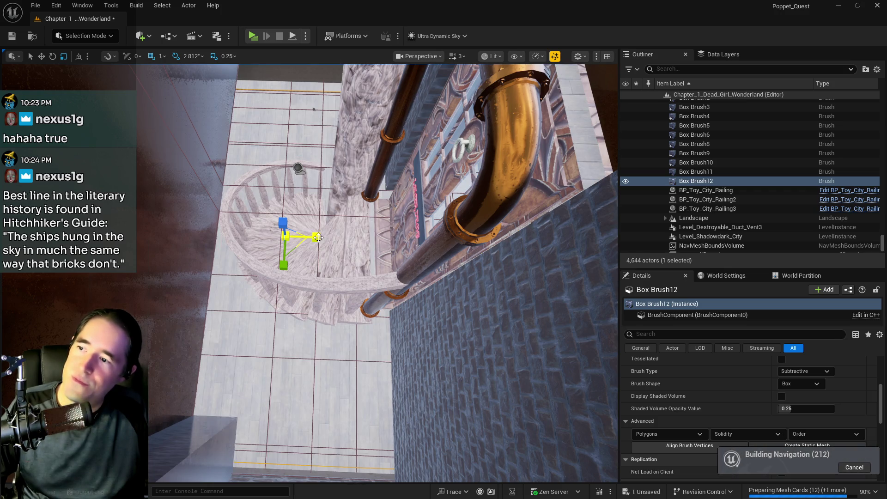
mouse_move(337, 244)
left_mouse_down()
mouse_move(323, 185)
mouse_move(305, 203)
mouse_move(397, 266)
left_mouse_up()
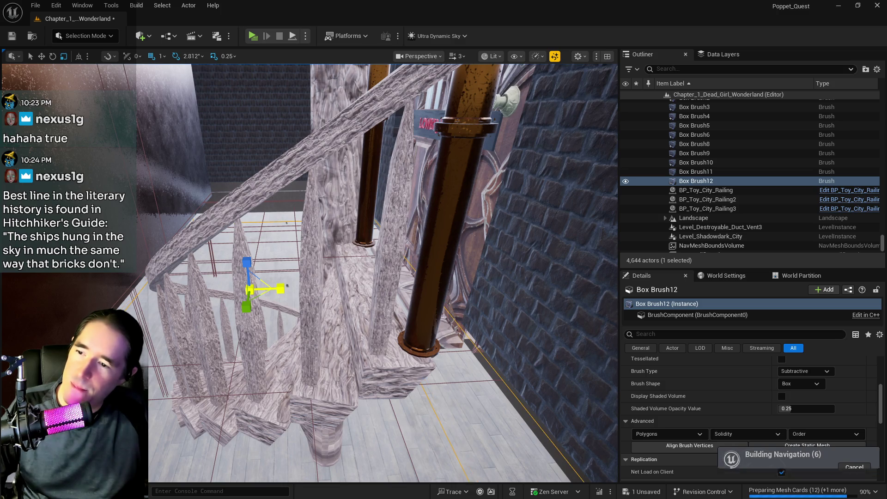
mouse_move(287, 286)
left_mouse_down()
mouse_move(192, 298)
mouse_move(203, 282)
mouse_move(240, 282)
mouse_move(176, 277)
mouse_move(204, 278)
mouse_move(208, 295)
mouse_move(212, 278)
left_mouse_up()
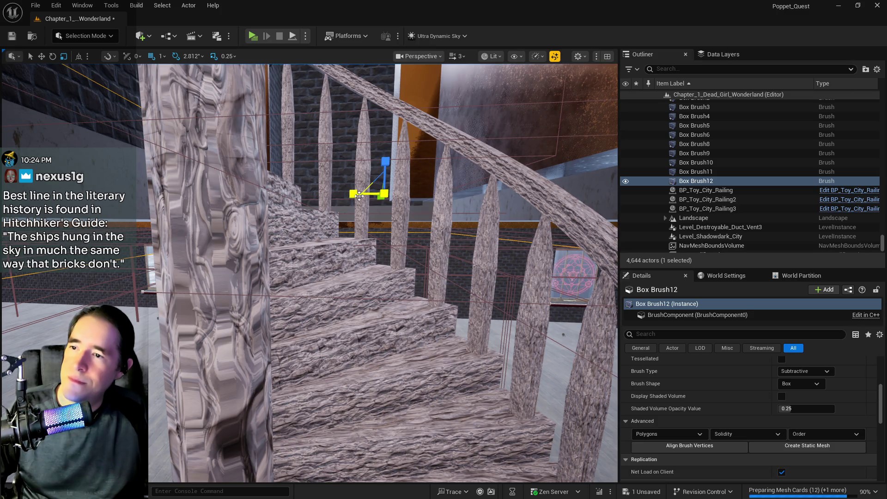
- Nudge Box Brush12 right, then slide it left along X to fit the stairs
key("w")
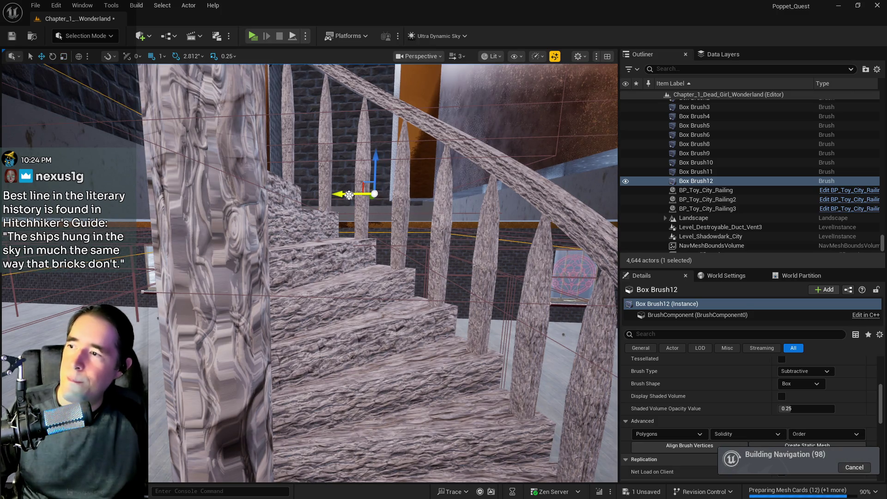
left_click_drag(340, 196, 319, 199)
left_click_drag(384, 228, 385, 228)
key("e")
key("w")
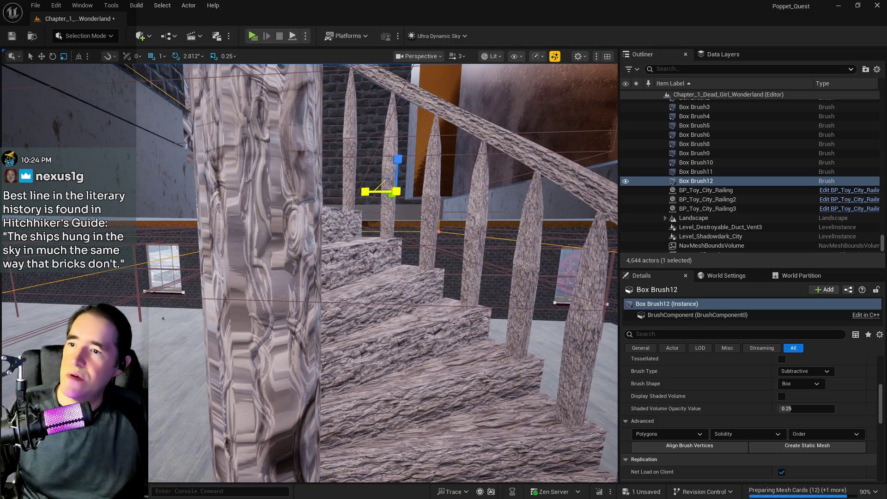
key("w")
left_click_drag(364, 193, 360, 192)
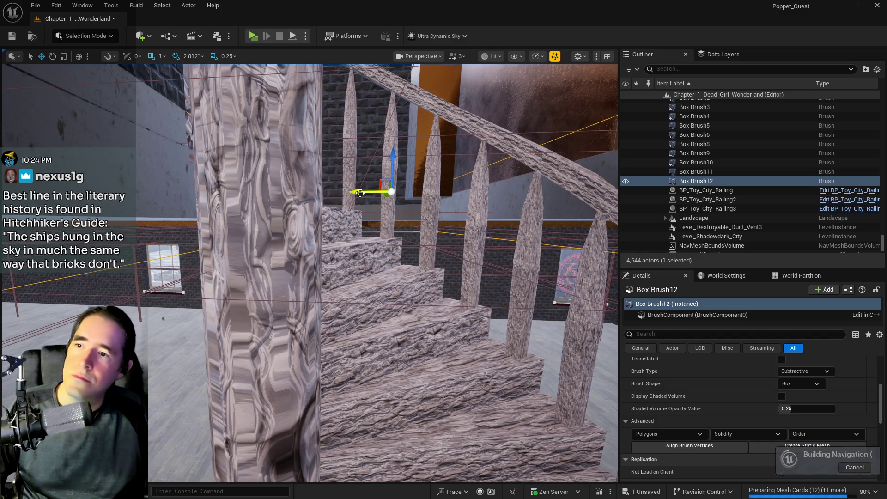
left_click_drag(329, 225, 328, 225)
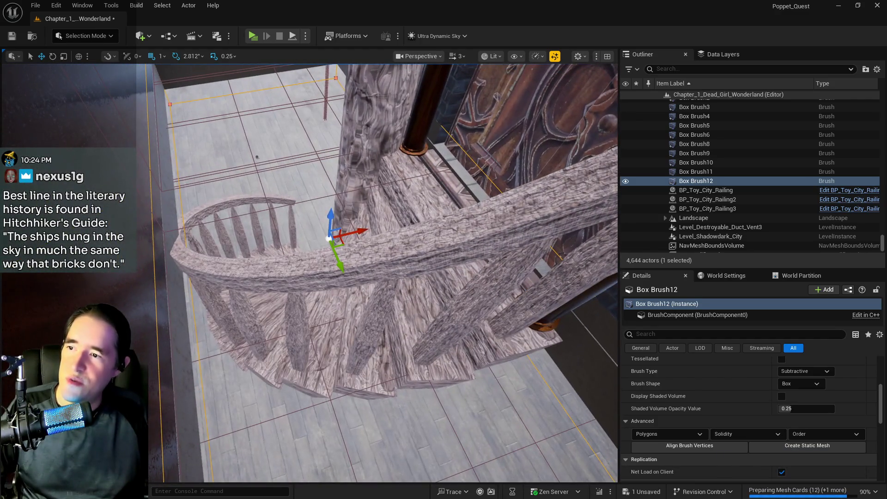
left_click(411, 210)
- Fly along the walkway, select Box Brush10, and view the carved wooden wall
left_click_drag(386, 317, 386, 318)
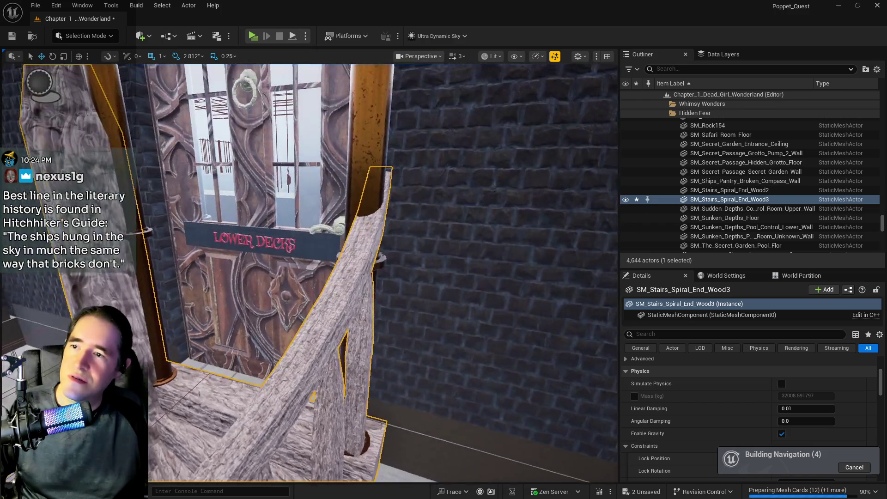
left_click_drag(379, 267, 378, 266)
left_click(378, 267)
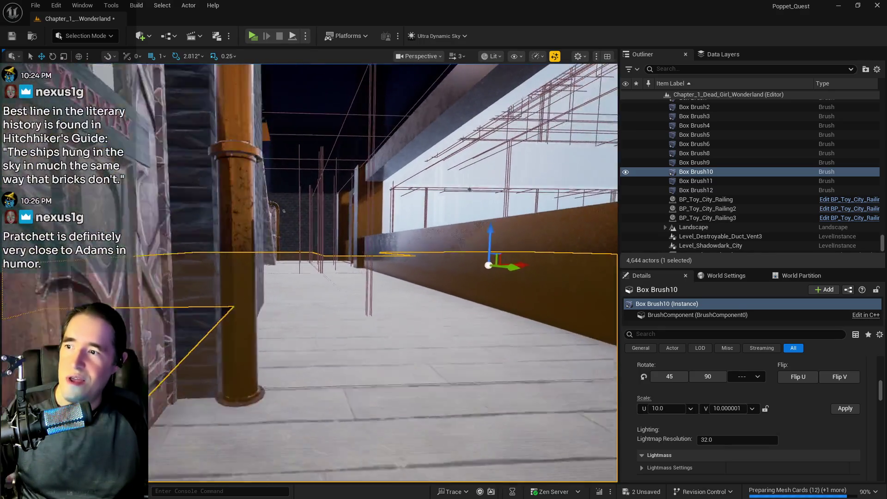
left_click_drag(378, 267, 379, 267)
left_click_drag(468, 154, 469, 155)
left_click(267, 256)
- Save the Wonderland level with Ctrl+S
left_click_drag(267, 256, 277, 251)
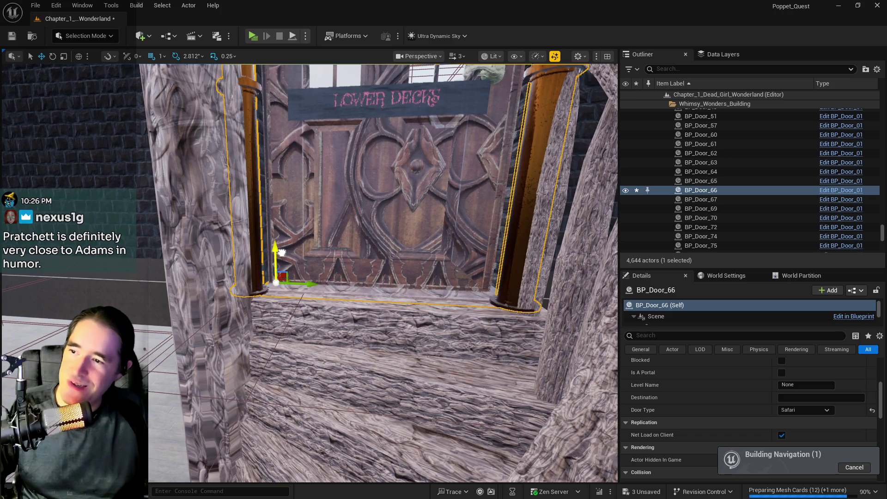
key("ctrl+s")
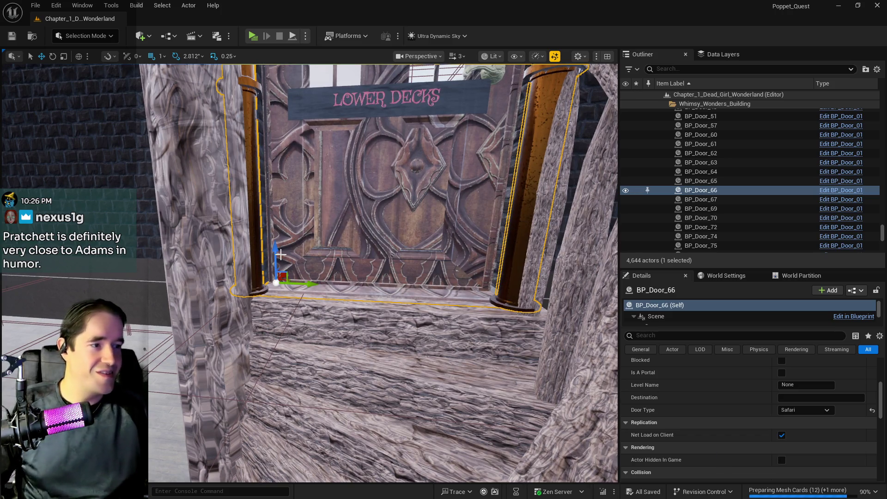
left_click_drag(310, 272, 310, 273)
left_click_drag(403, 188, 404, 188)
- Select SM_Hidden_Grotto_Pool_Wall_36 and slide it left along its X axis
left_click(404, 188)
mouse_move(387, 114)
left_mouse_down()
mouse_move(331, 142)
mouse_move(148, 142)
left_mouse_up()
left_click_drag(354, 215, 295, 218)
left_click_drag(323, 143, 164, 148)
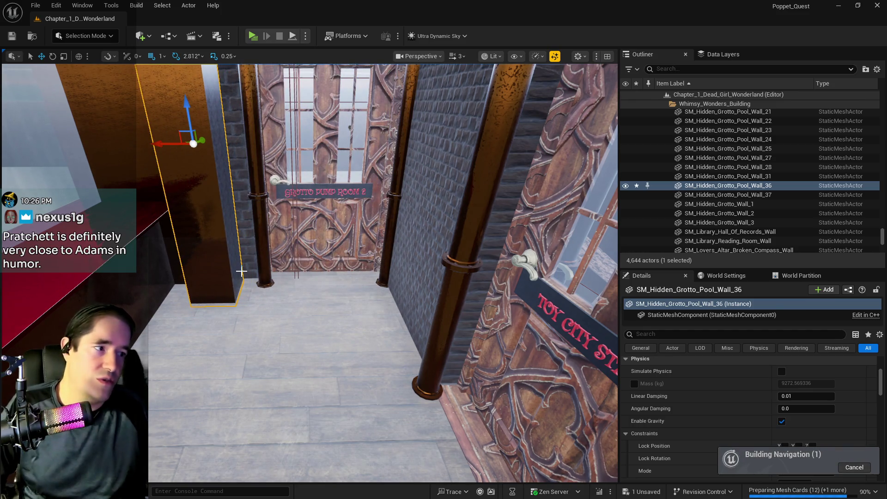
- Slide SM_Hidden_Grotto_Pool_Wall_36 to the right along X, checking it from above the corridor
mouse_move(310, 273)
left_mouse_down()
mouse_move(194, 272)
mouse_move(62, 301)
mouse_move(185, 200)
mouse_move(182, 210)
mouse_move(93, 259)
left_mouse_up()
mouse_move(176, 267)
left_mouse_down()
mouse_move(181, 245)
mouse_move(231, 217)
mouse_move(444, 245)
mouse_move(435, 230)
left_mouse_up()
left_click_drag(383, 273, 352, 242)
left_click_drag(272, 348, 355, 349)
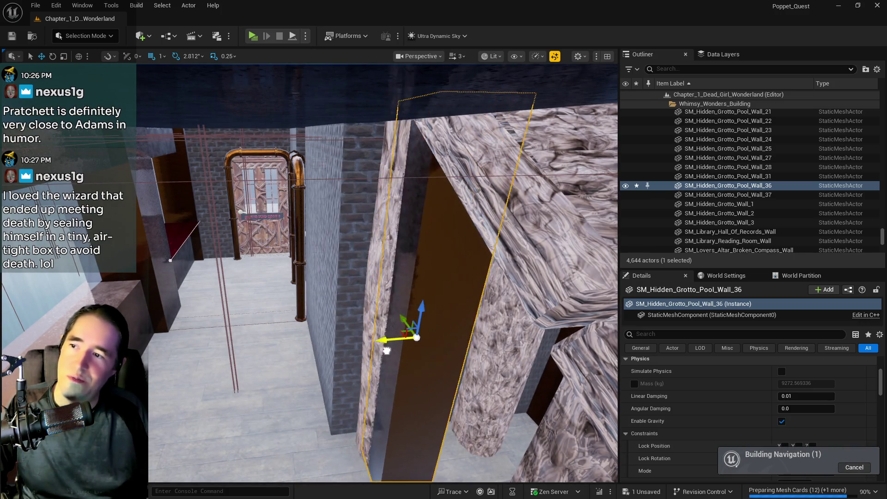
left_click_drag(384, 273, 384, 272)
left_click_drag(320, 356, 321, 356)
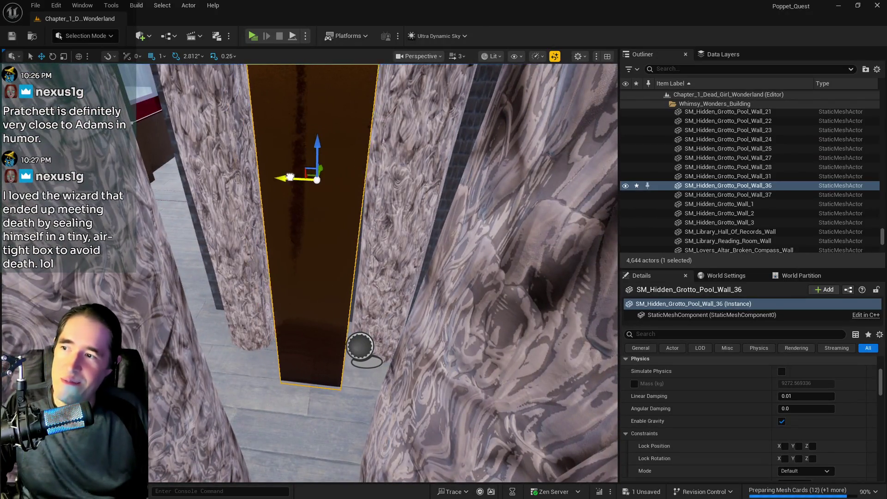
- Nudge the grotto wall along Y into line with the corridor, checking it from close views
left_click_drag(290, 177, 432, 200)
left_click_drag(482, 210, 482, 210)
left_click_drag(368, 262, 402, 262)
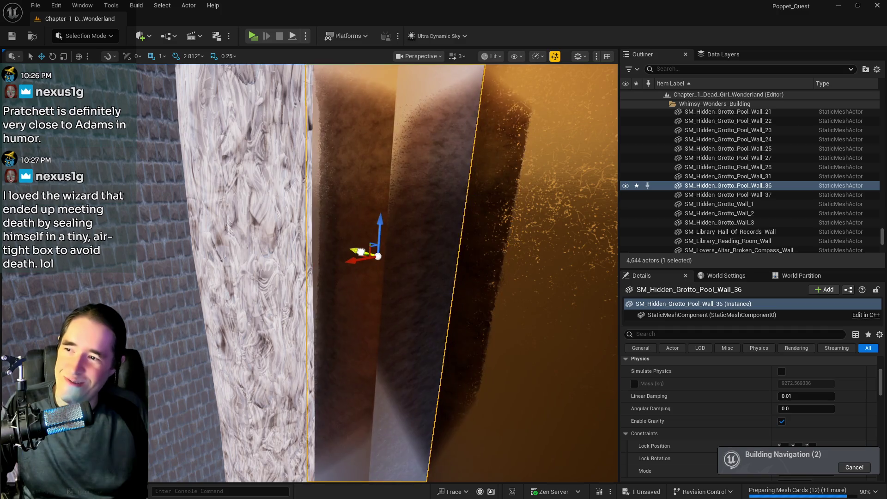
left_click_drag(354, 249, 354, 249)
left_click_drag(393, 208, 393, 208)
left_click_drag(492, 158, 339, 233)
scroll(673, 403, "down", 5)
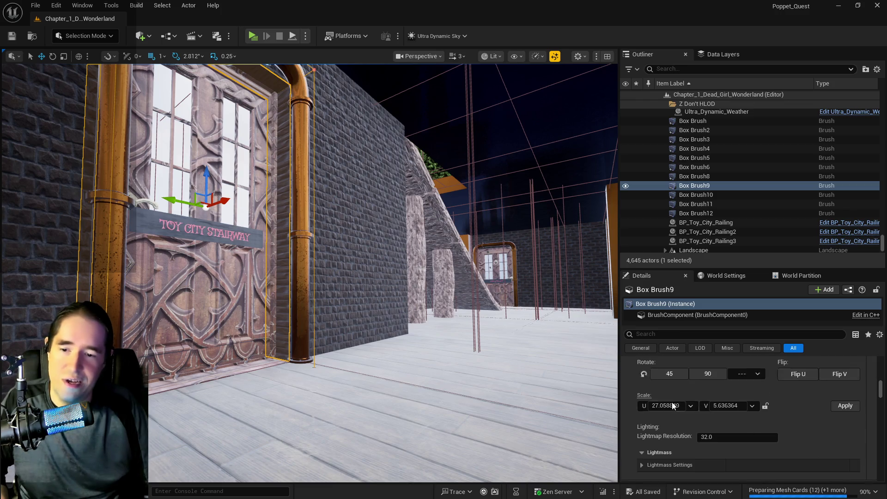
- Change Box Brush9's U texture scale and shrink the brush to a thin outline
left_click(660, 390)
type("10")
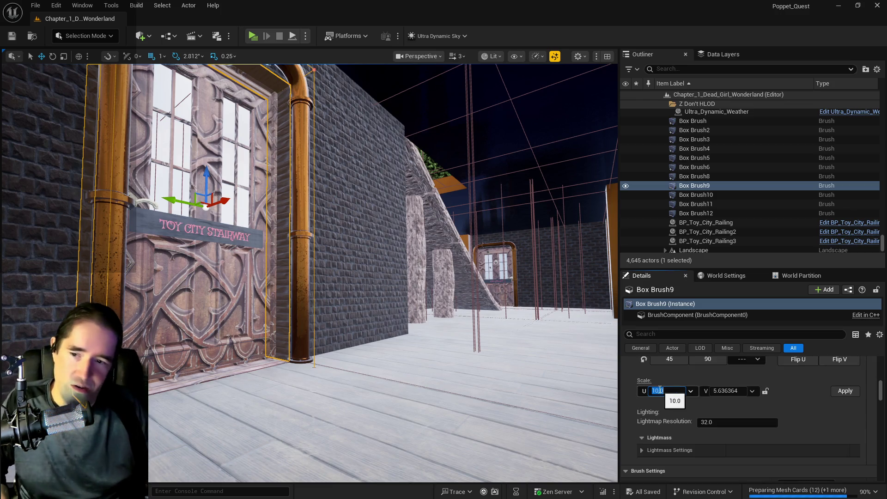
left_click(845, 391)
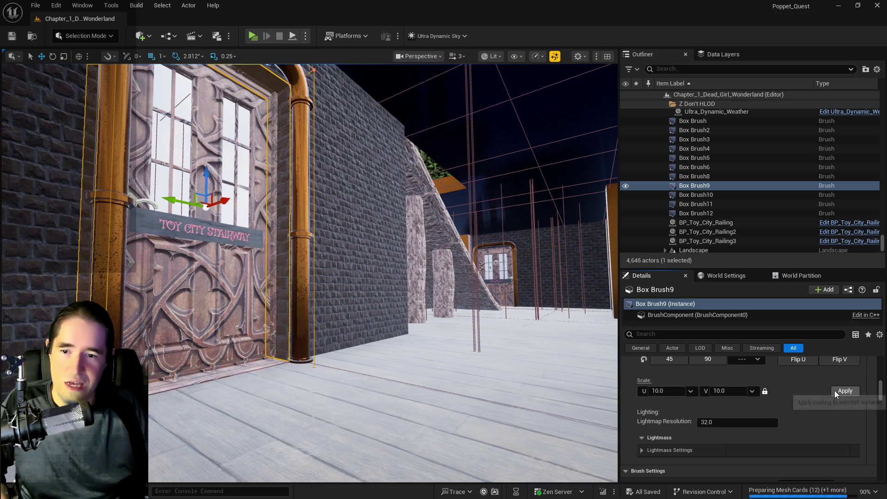
left_click_drag(339, 234, 338, 234)
left_click(389, 269)
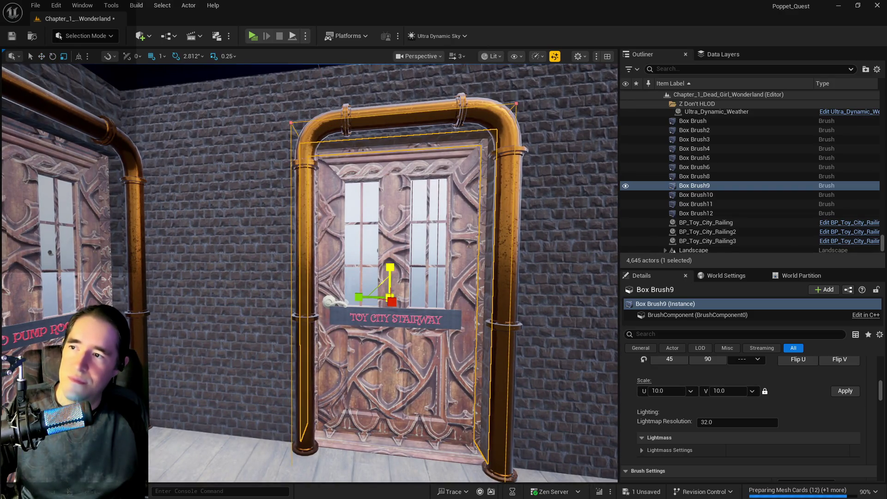
left_click_drag(390, 268, 389, 266)
- Raise Box Brush9 slightly along Z, then select the Toy City Stairway door BP_Door_66
key("w")
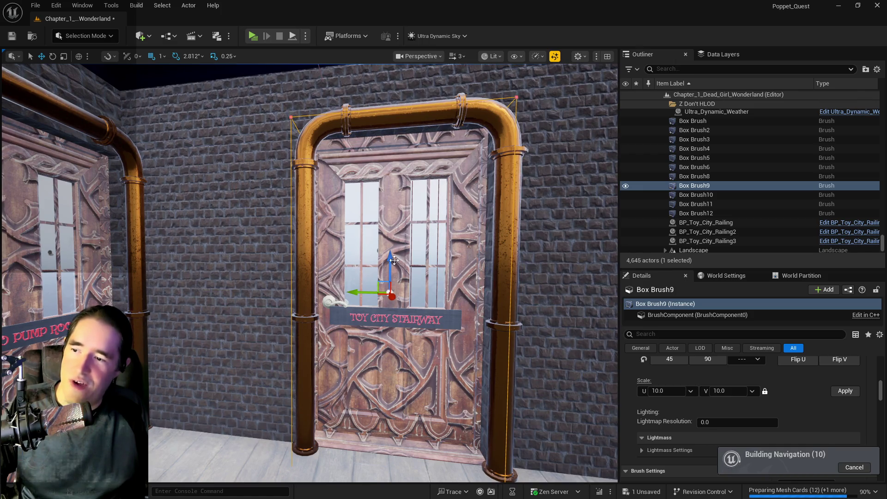
left_click_drag(394, 260, 395, 256)
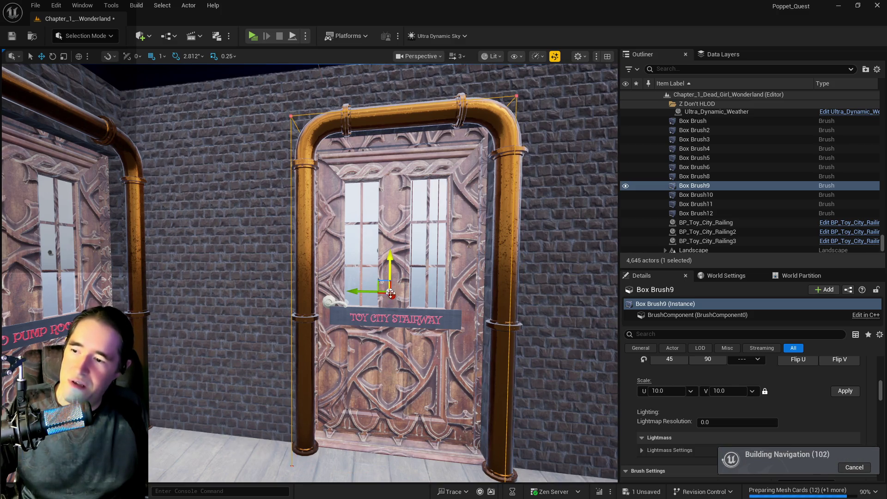
left_click(397, 361)
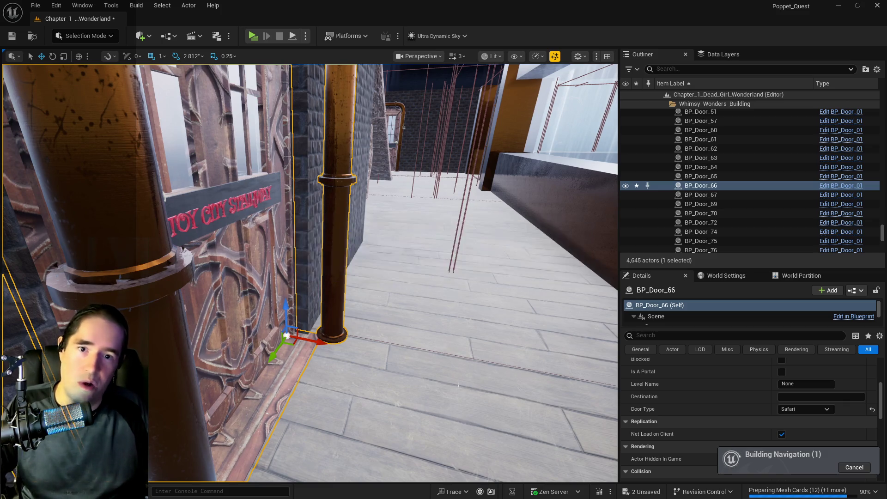
- Save with Ctrl+S, refocus on BP_Door_66 and tick Is Open so it starts open
key("ctrl+s")
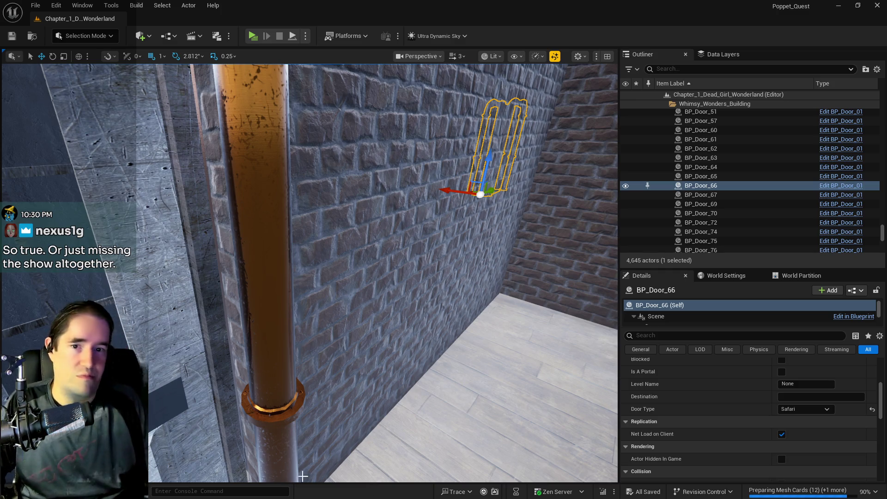
scroll(415, 379, "down", 10)
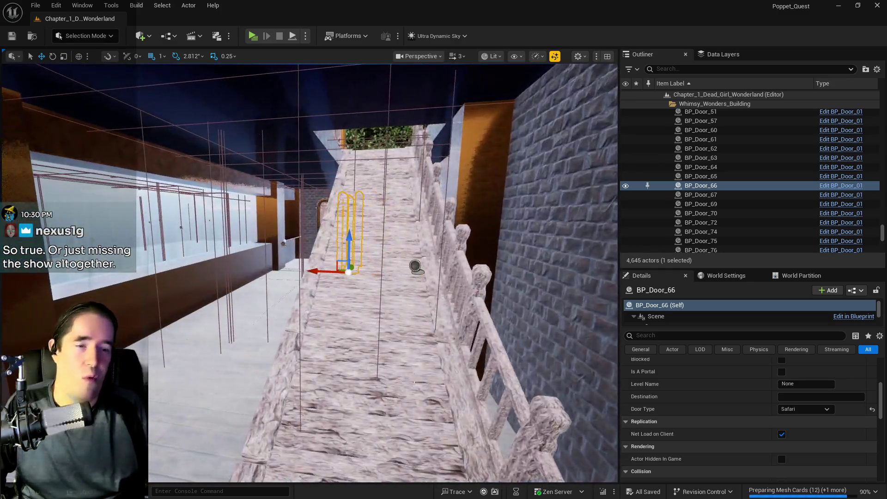
key("f")
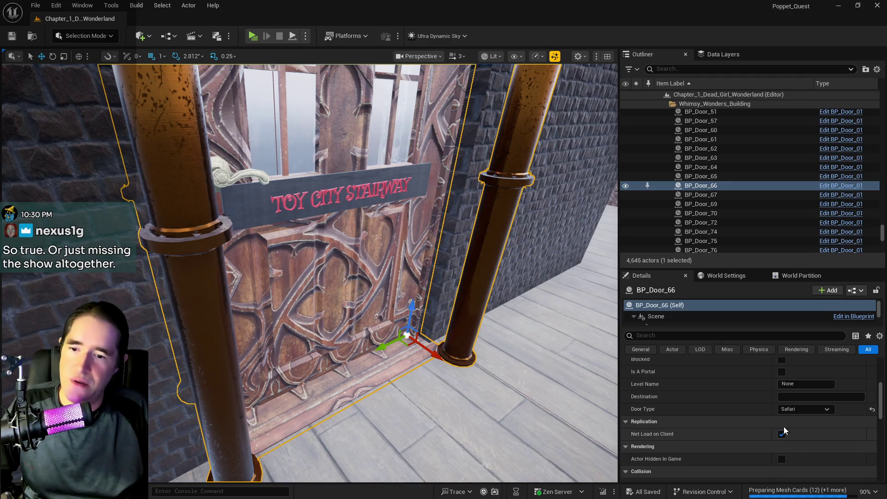
scroll(784, 429, "up", 4)
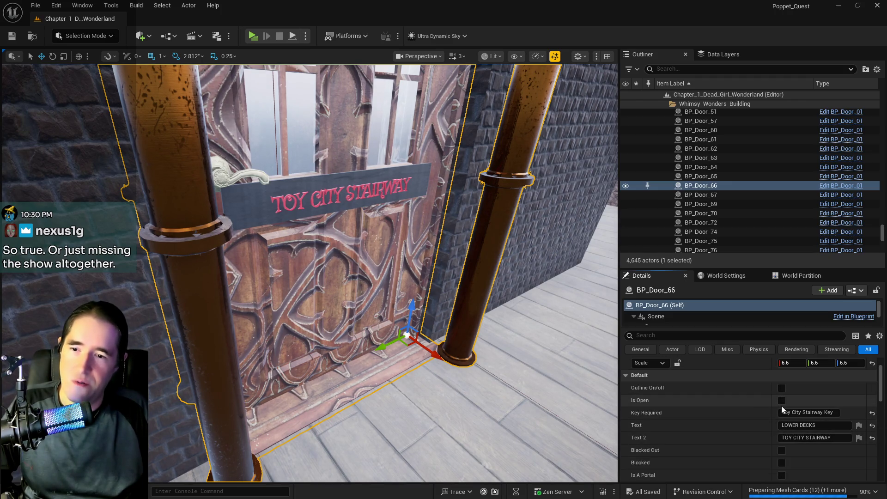
left_click(781, 401)
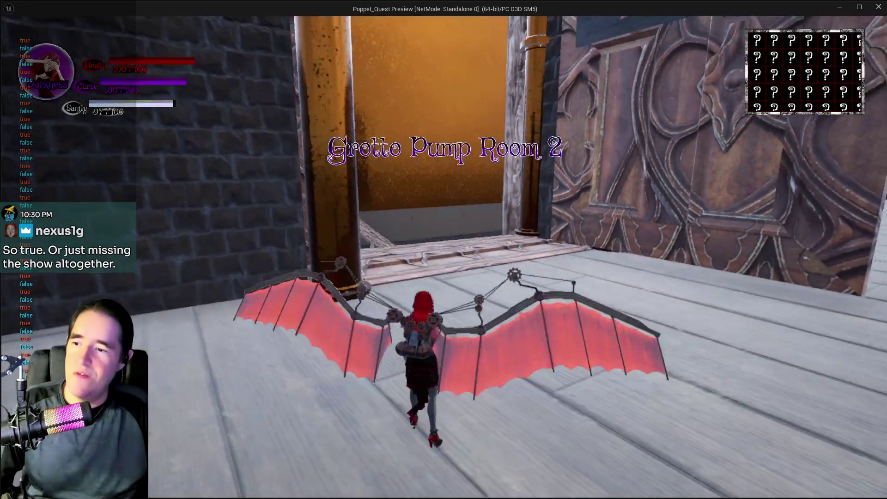
- Walk the character to the Lower Decks door and choose The Chariot tarot card
key("w")
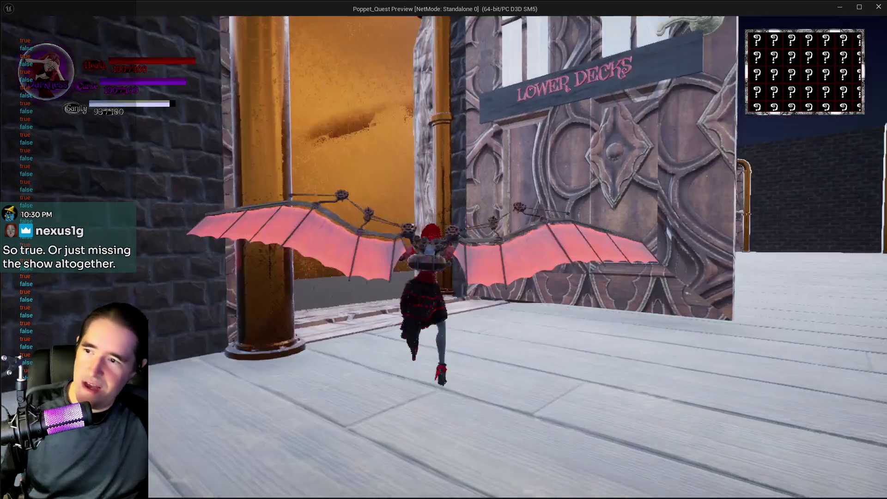
key("w")
key("w")
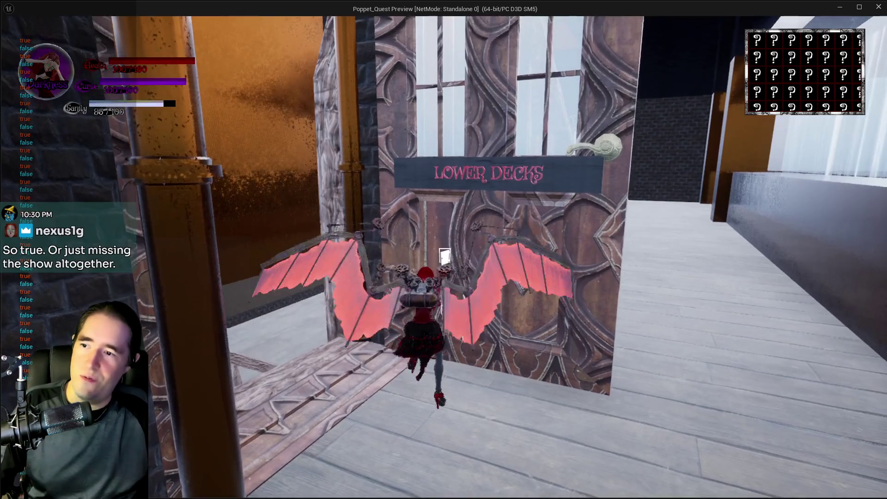
key("w")
key("s")
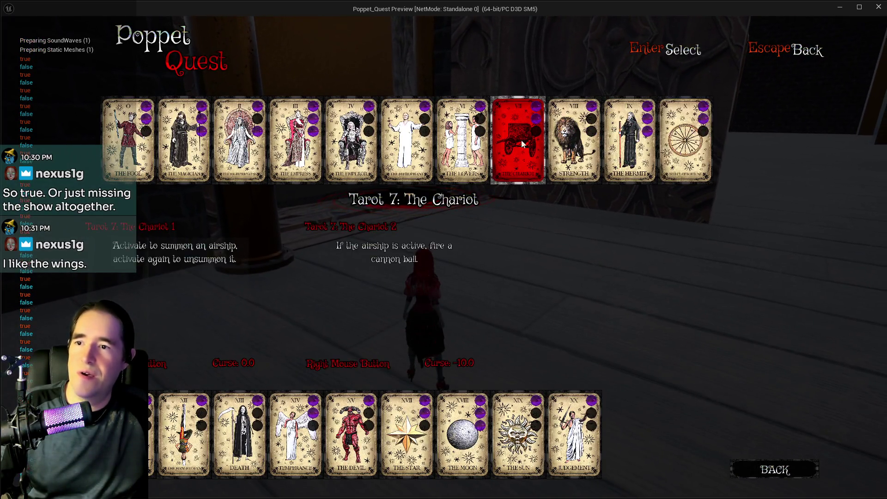
left_click(518, 138)
key("w")
- Spread the wings, glide and flap down to the lower deck, then end the preview
key("a")
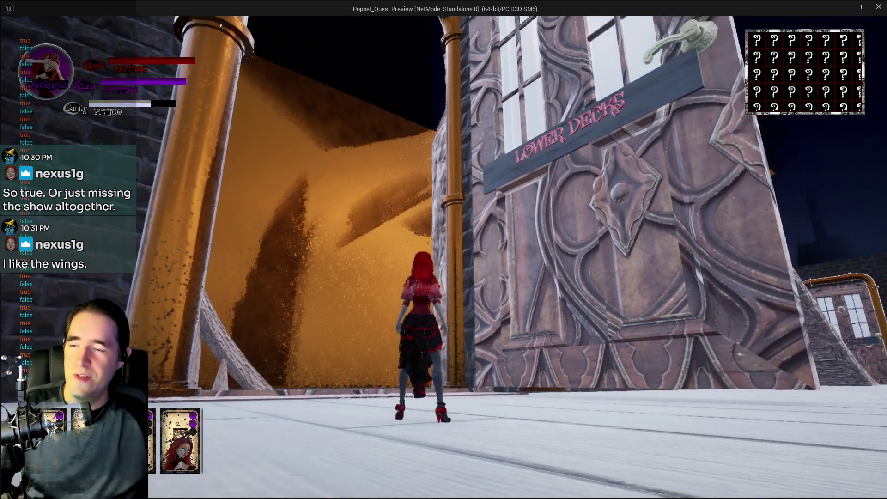
key("space")
key("space")
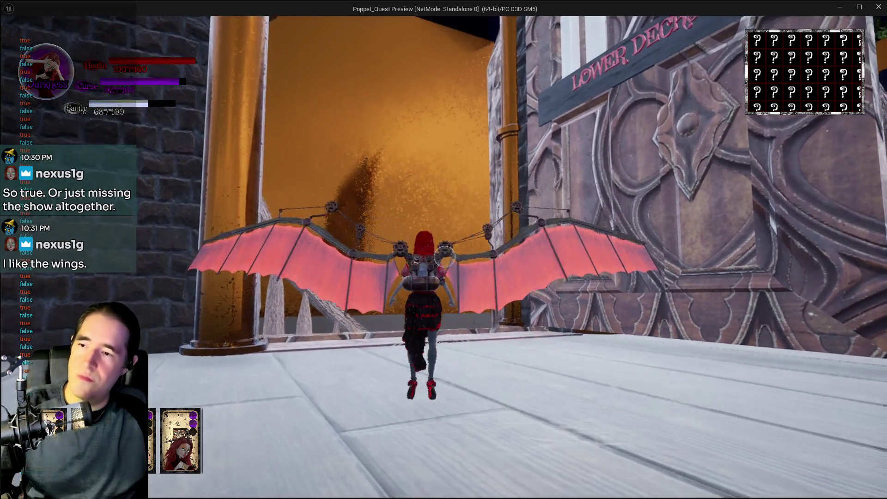
key("w")
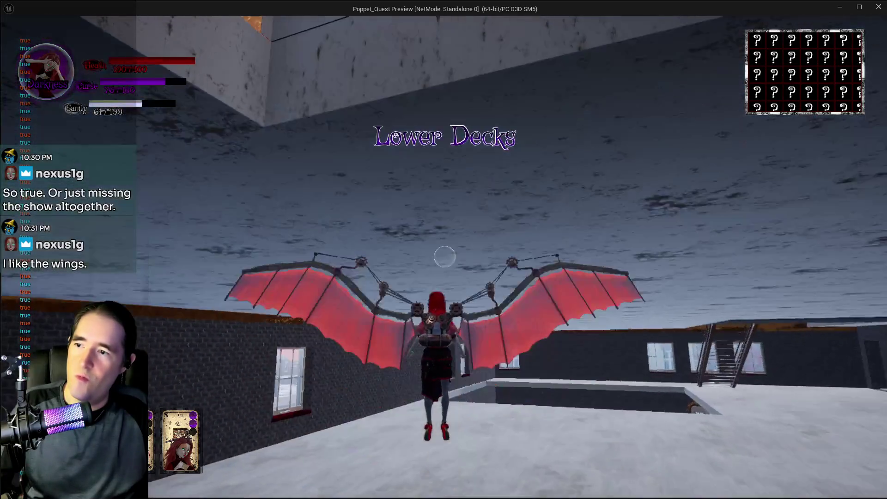
key("space")
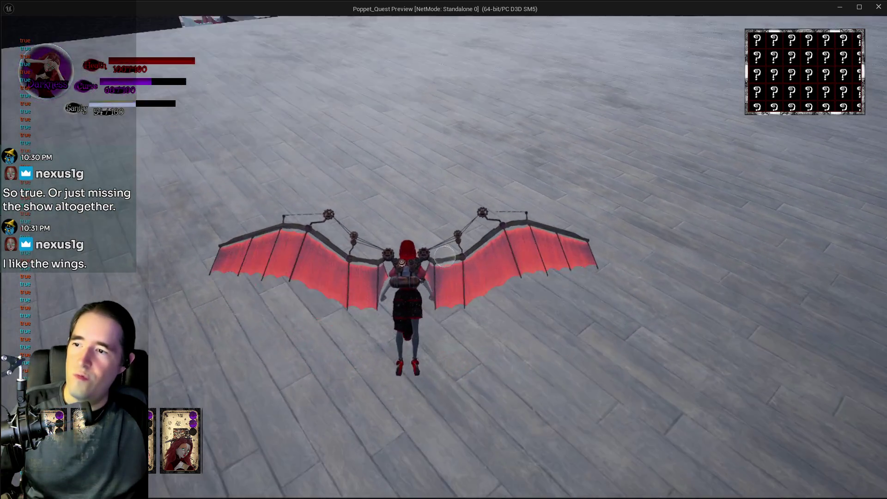
key("space")
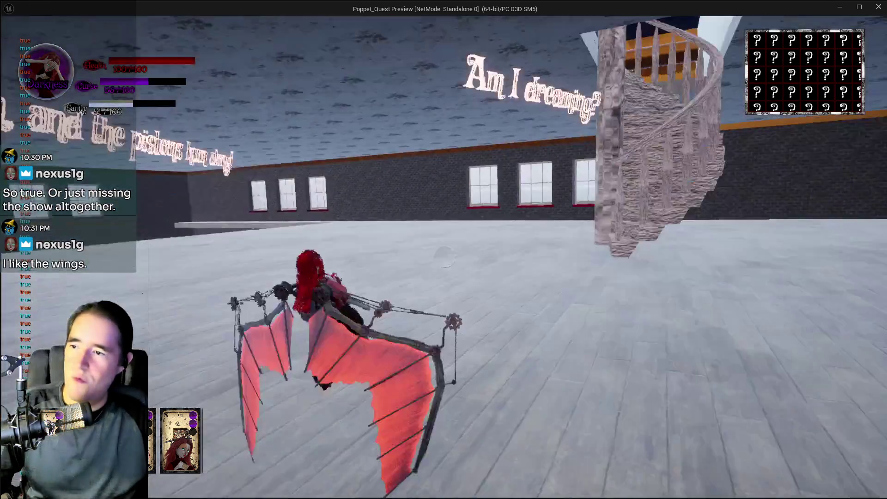
key("space")
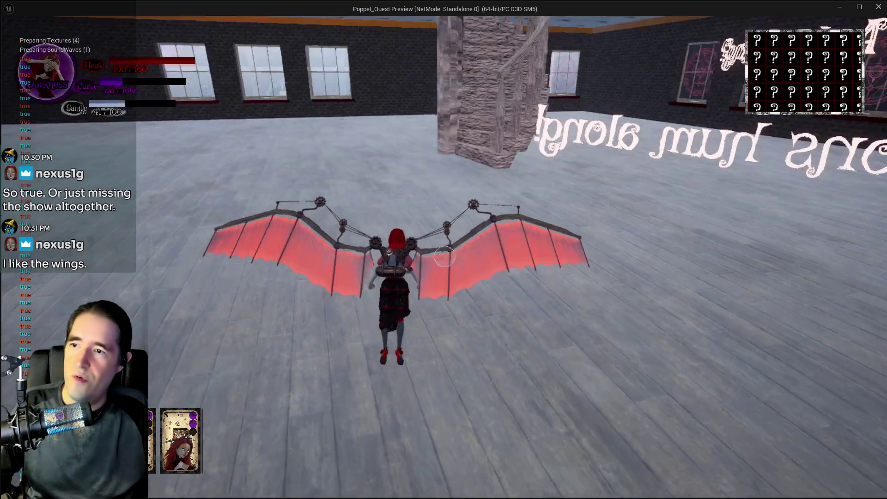
key("w")
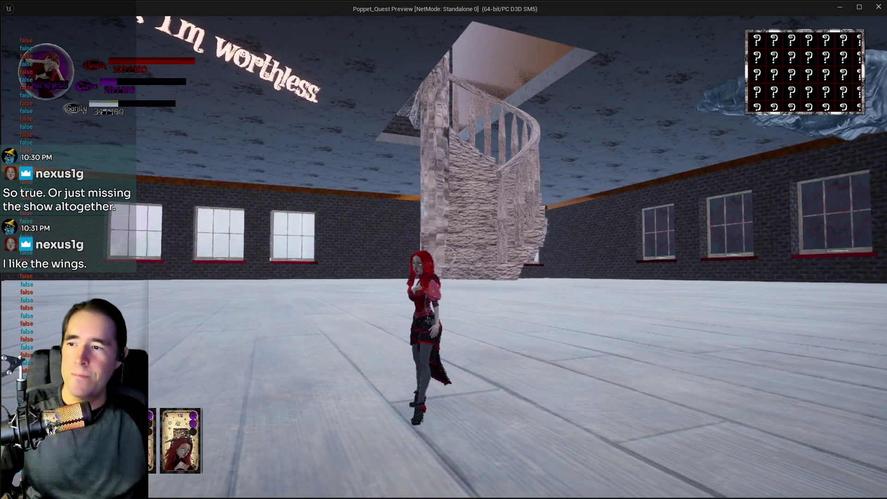
key("Escape")
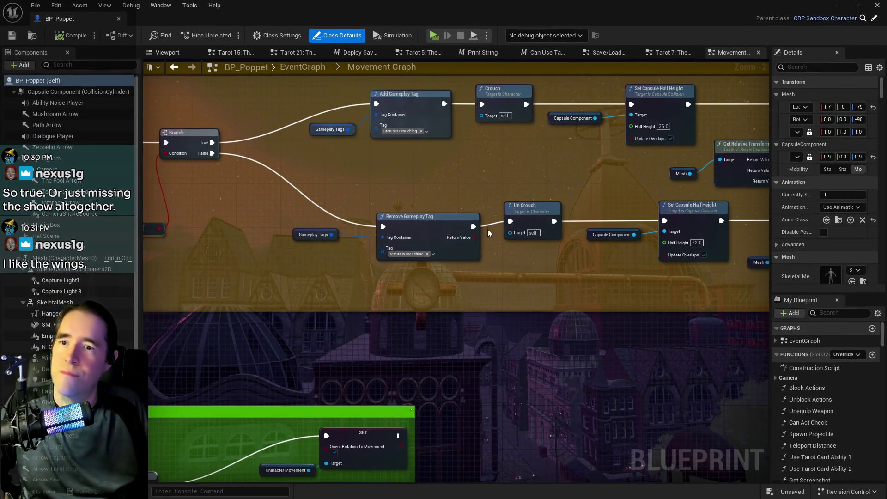
- Widen the Details panel, then open the Content Browser and drag it to the left
scroll(481, 281, "down", 2)
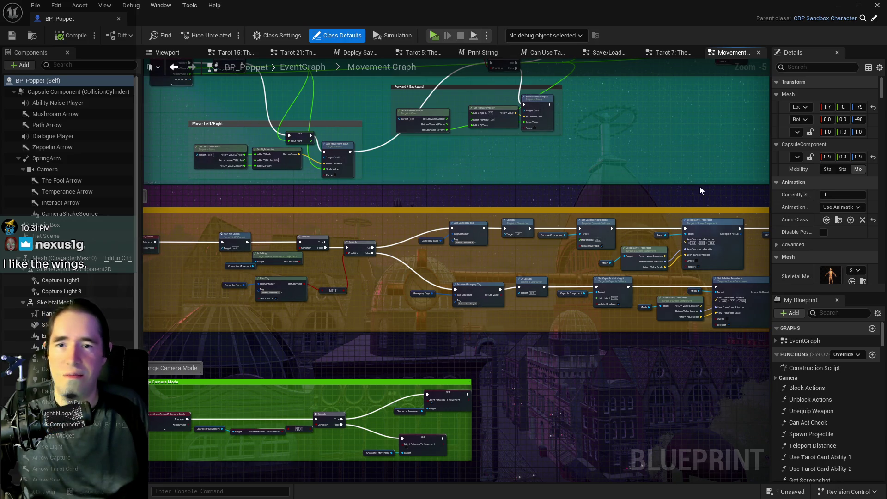
left_click_drag(770, 145, 686, 148)
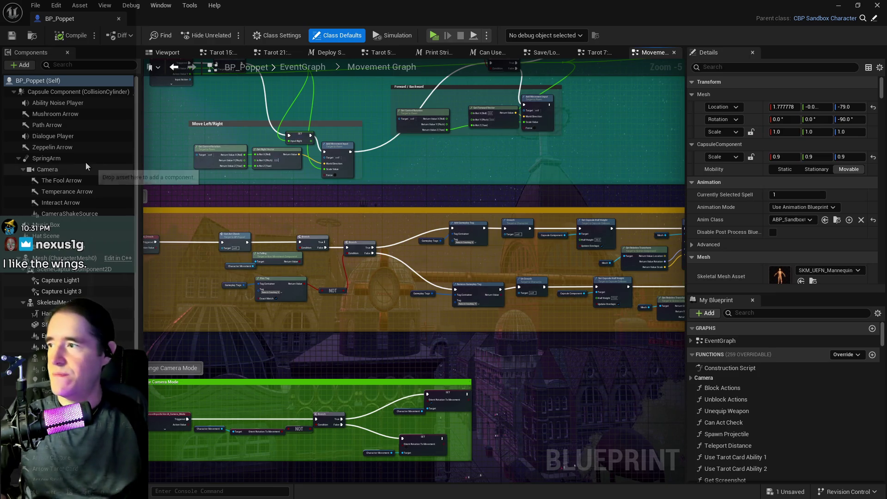
scroll(62, 274, "down", 2)
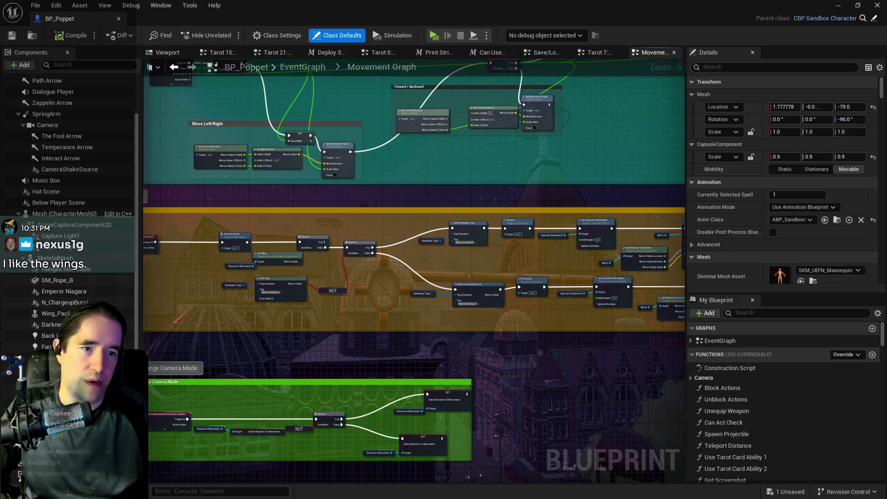
key("ctrl+space")
left_click_drag(801, 125, 525, 119)
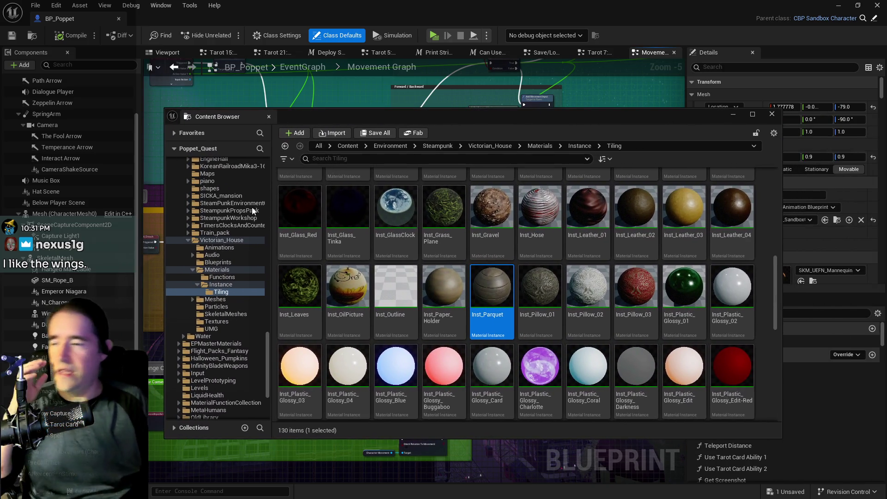
- Scroll the Content Browser folder tree and open the Custom_Base_Materials folder
scroll(215, 271, "up", 4)
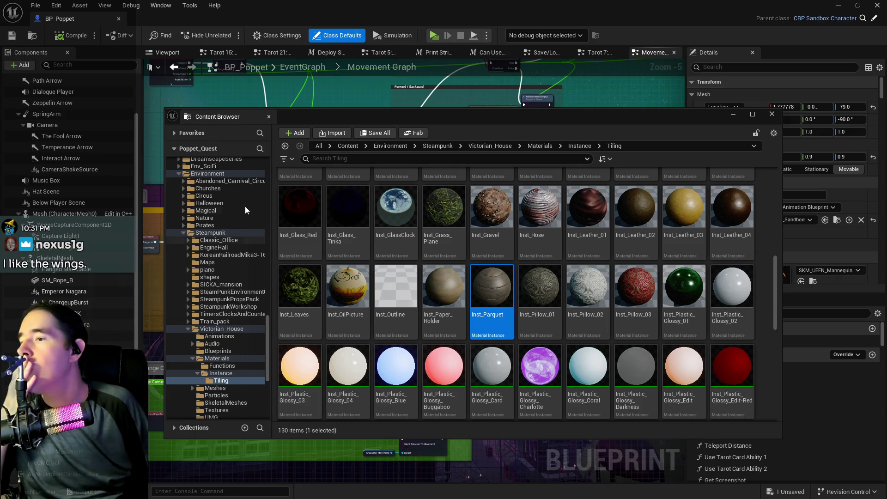
scroll(245, 205, "up", 4)
scroll(245, 205, "up", 3)
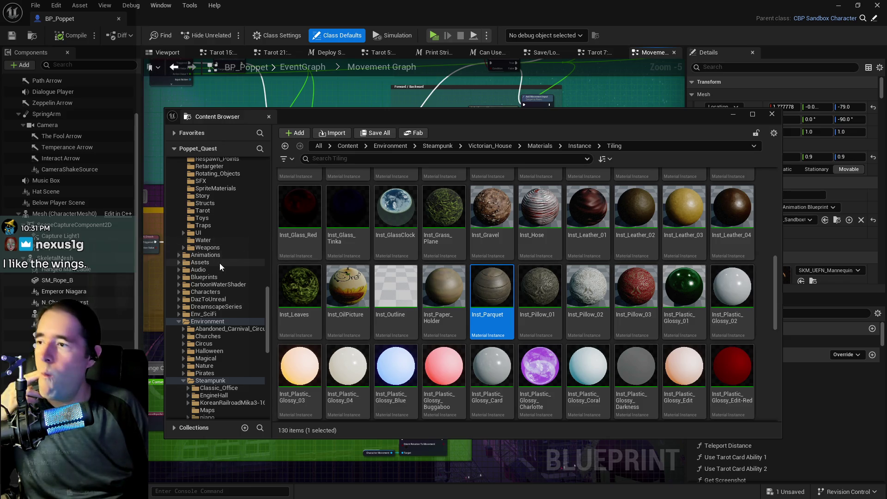
scroll(220, 263, "up", 3)
scroll(220, 263, "up", 10)
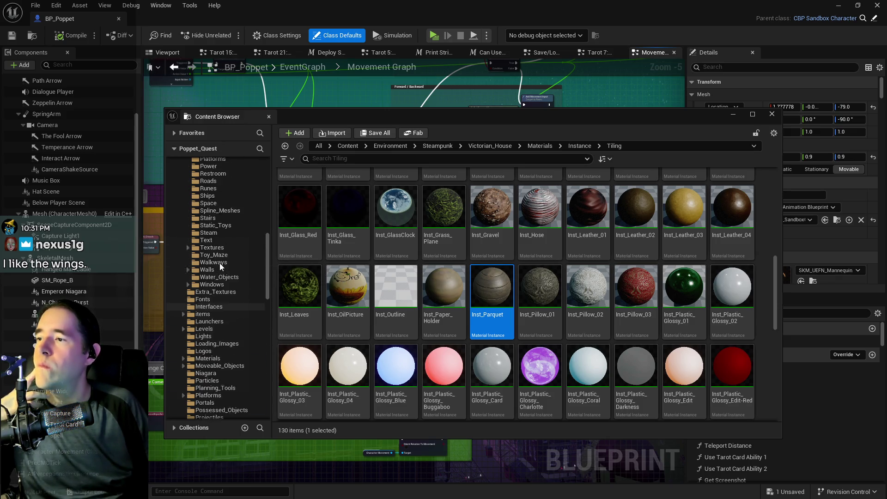
scroll(220, 262, "up", 6)
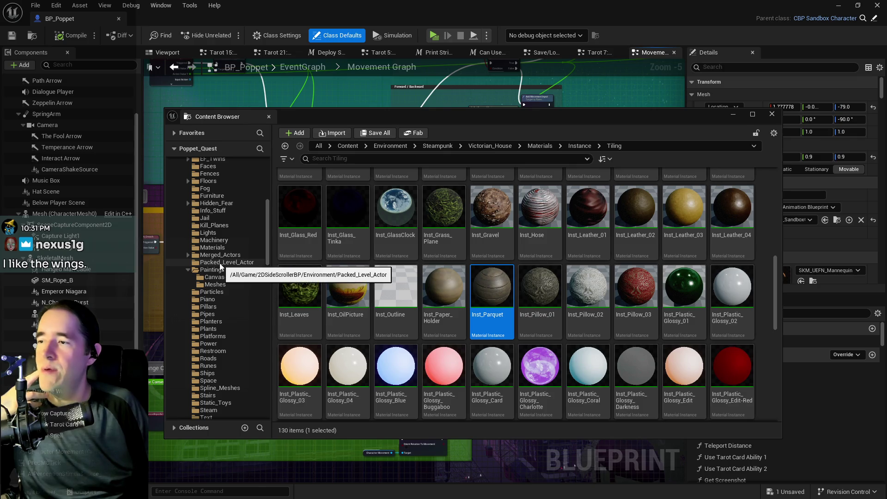
scroll(221, 267, "up", 6)
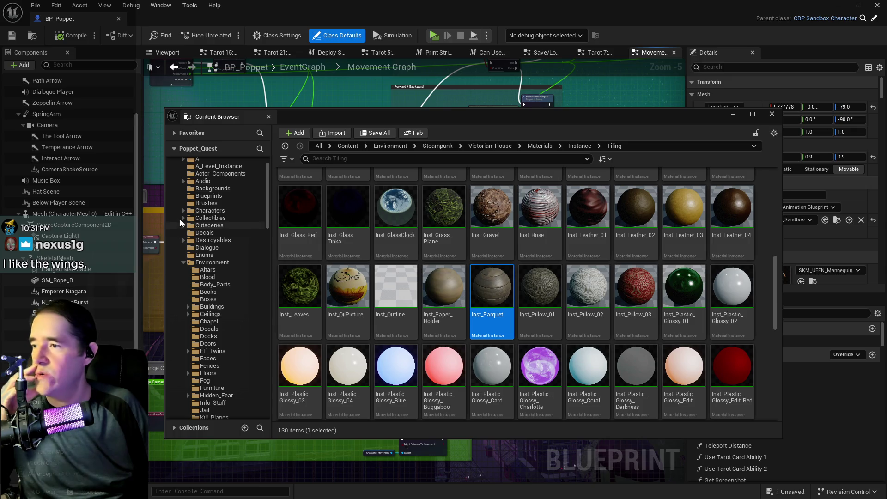
scroll(182, 250, "down", 4)
scroll(183, 209, "down", 10)
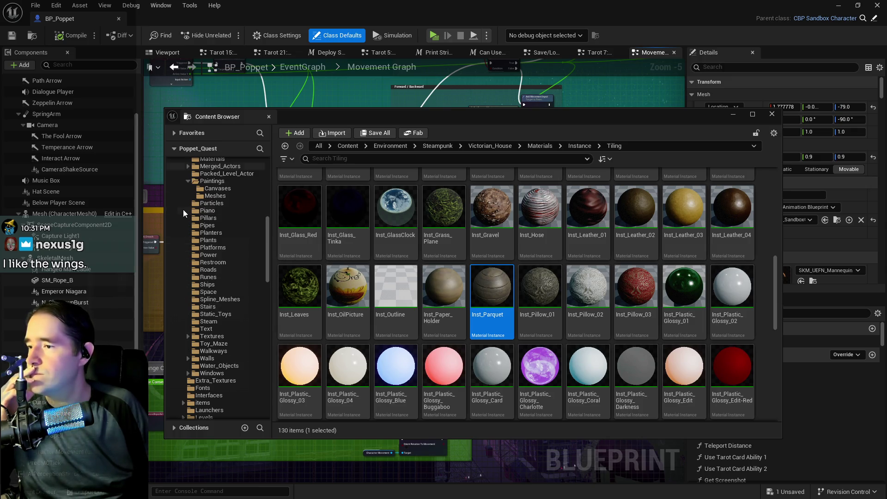
scroll(183, 209, "down", 12)
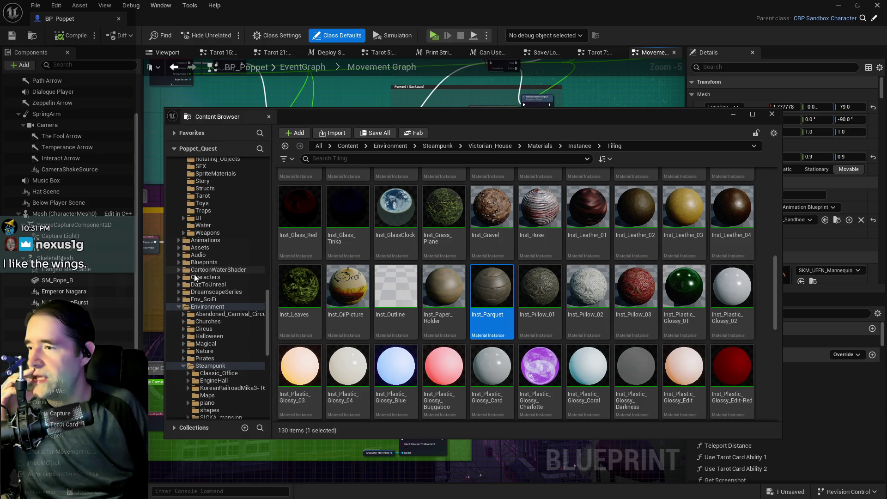
scroll(180, 286, "down", 10)
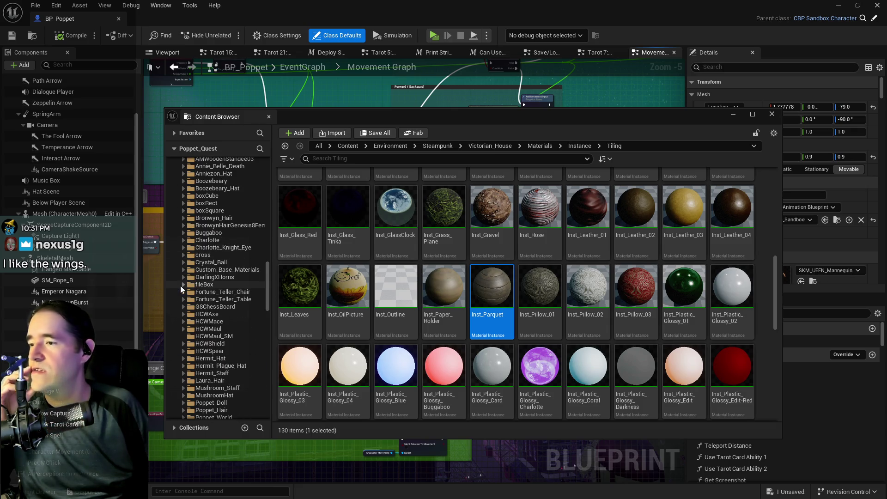
scroll(198, 273, "up", 3)
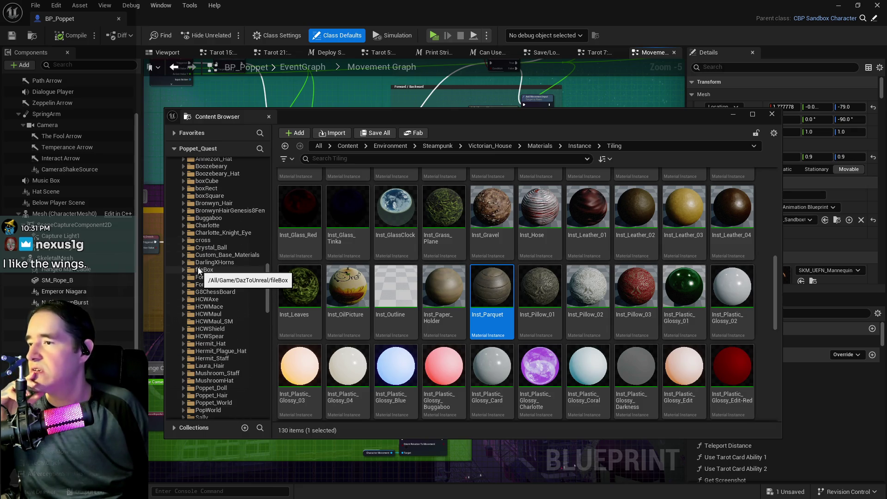
left_click(228, 255)
- Inspect MPC_Tarot, then save MPC_Poppet with Wing Opacity at 0.0 and close its editor
left_click(634, 194)
double_click(634, 194)
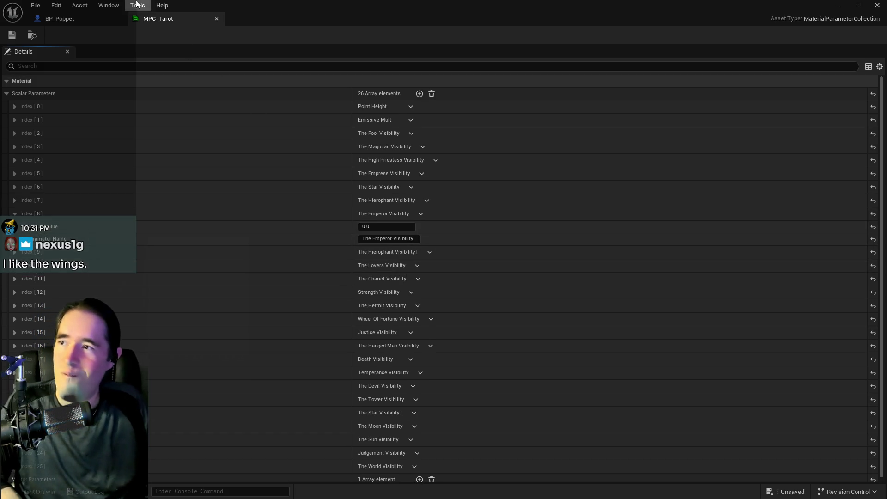
left_click(217, 19)
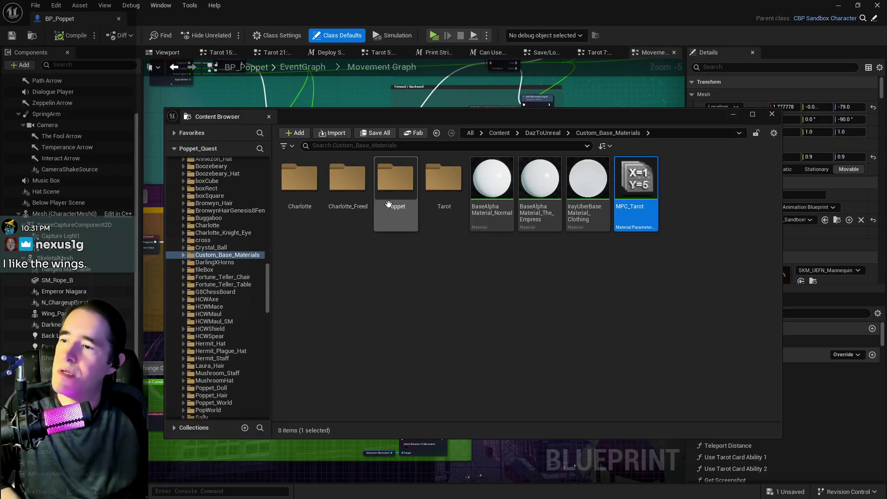
double_click(396, 179)
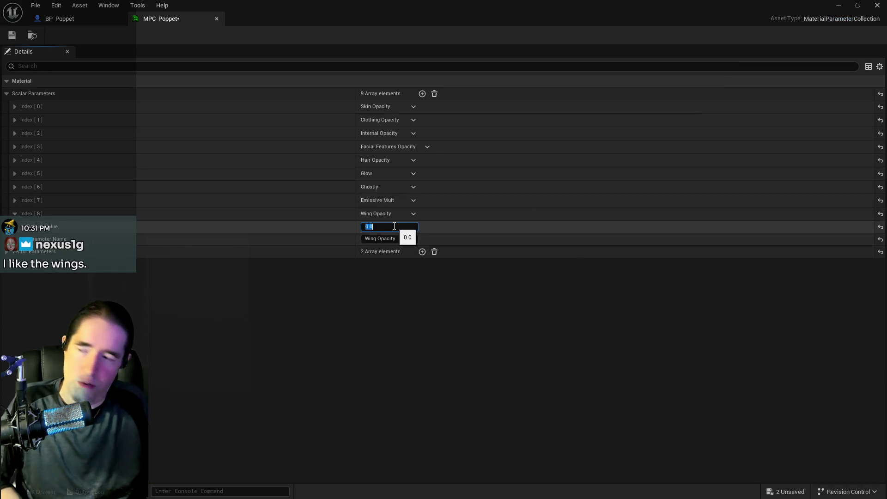
left_click(17, 35)
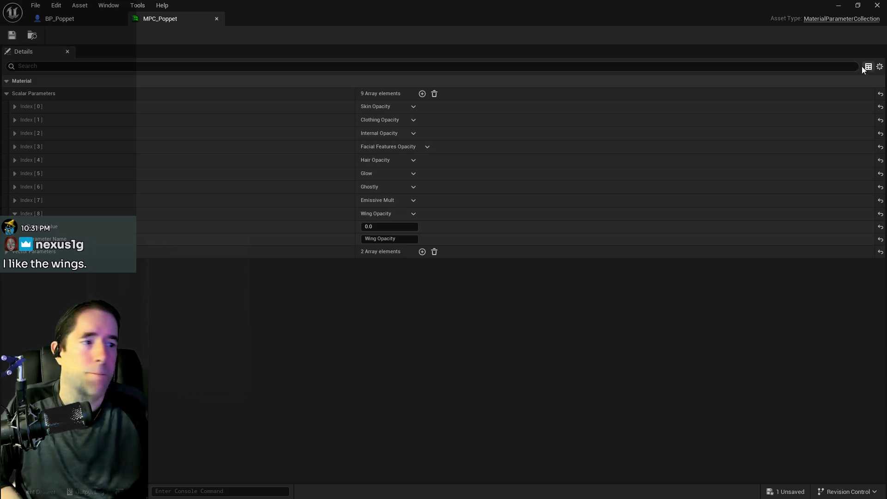
left_click(832, 6)
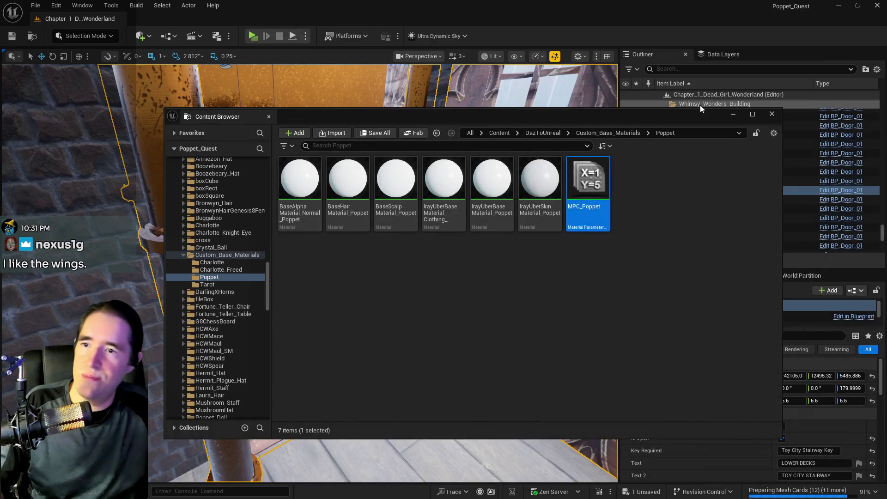
- Close the Content Browser and playtest, walking and jumping twice to glide with the wings
left_click(733, 113)
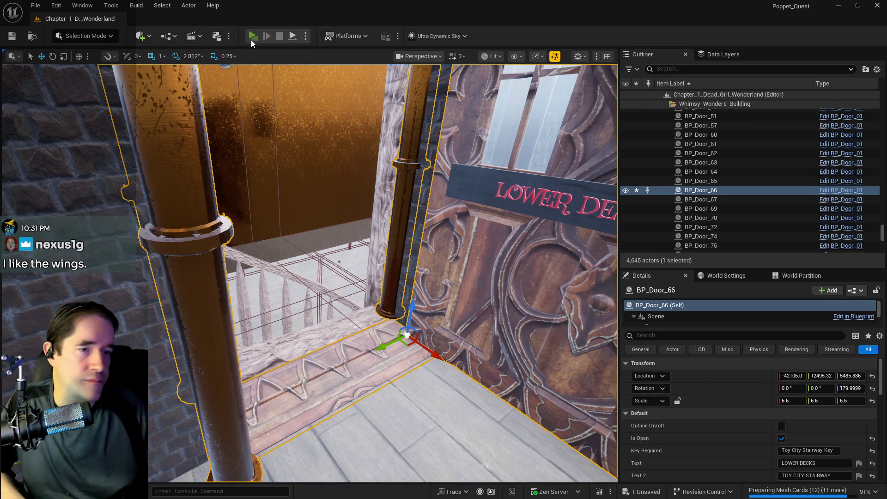
left_click(253, 36)
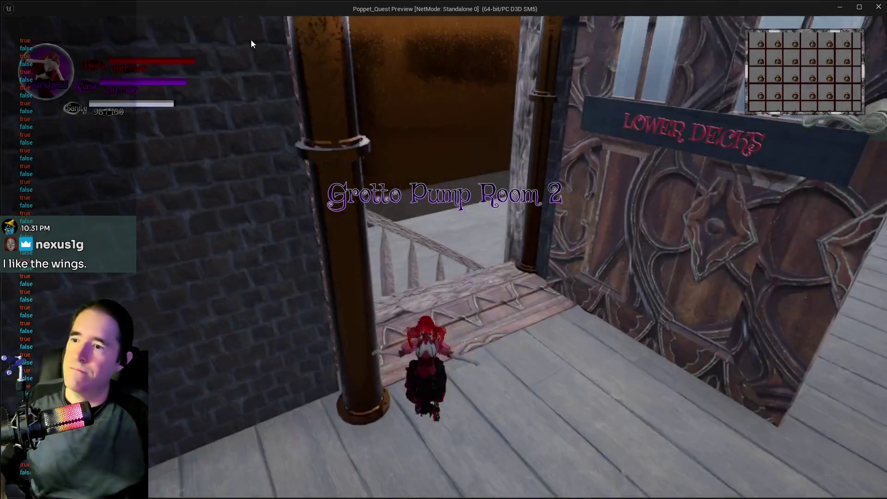
key("w")
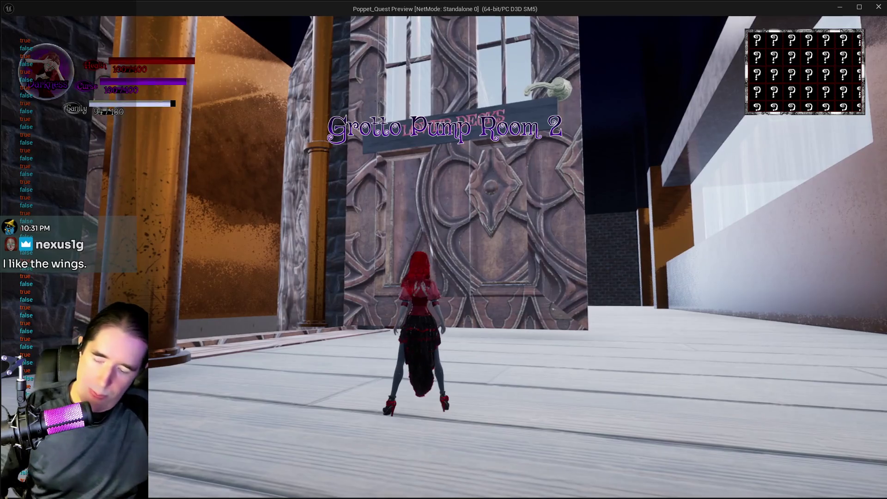
key("space")
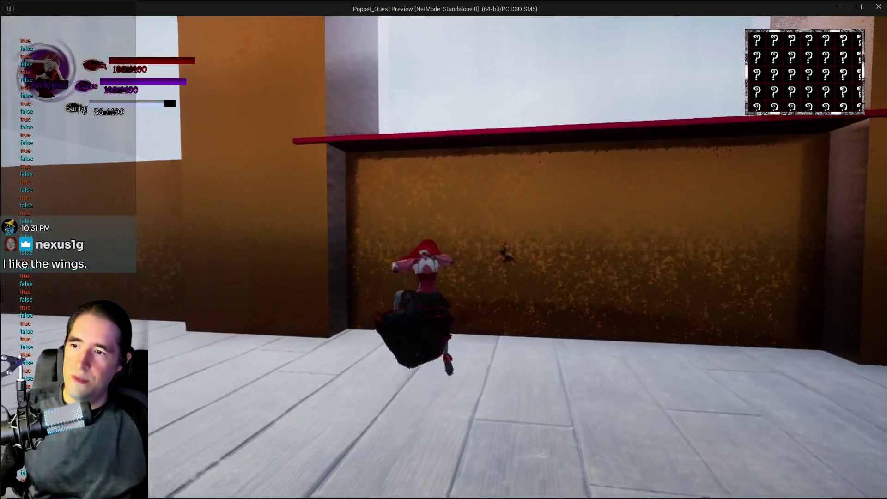
key("space")
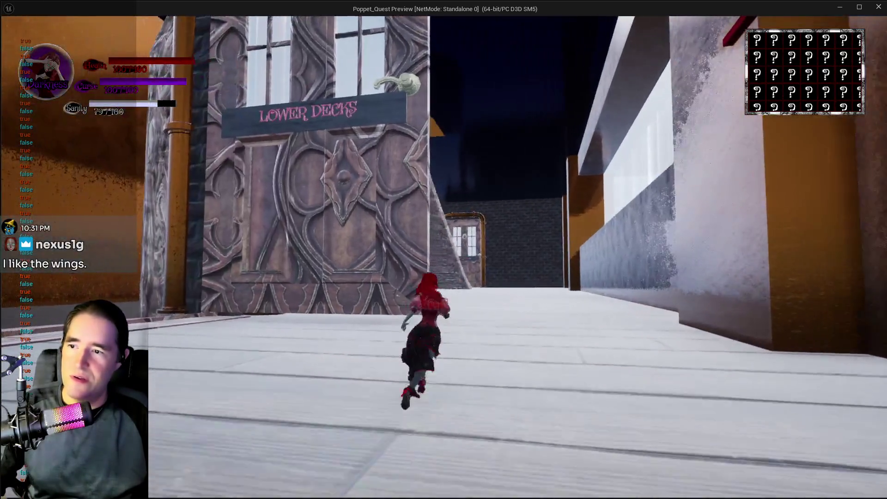
key("alt+Tab")
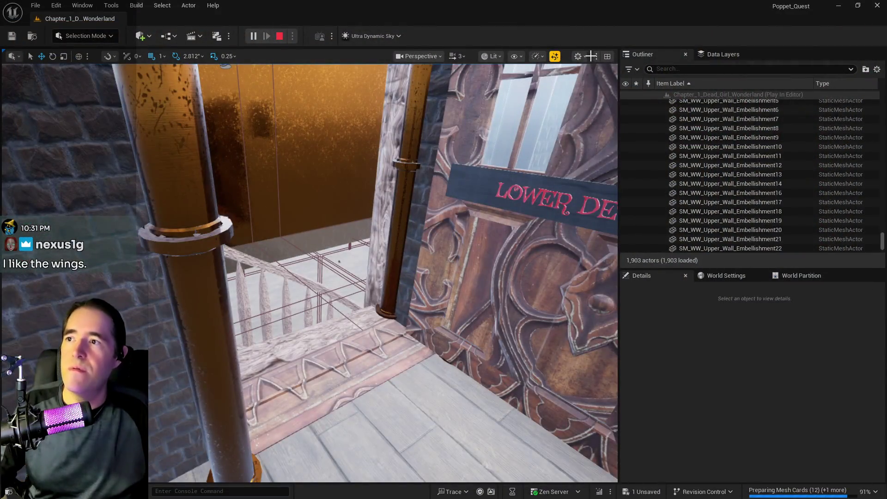
- Stop the playtest and set Ultra_Dynamic_Sky's Time Of Day to 2400 for night
key("Escape")
type("ultra")
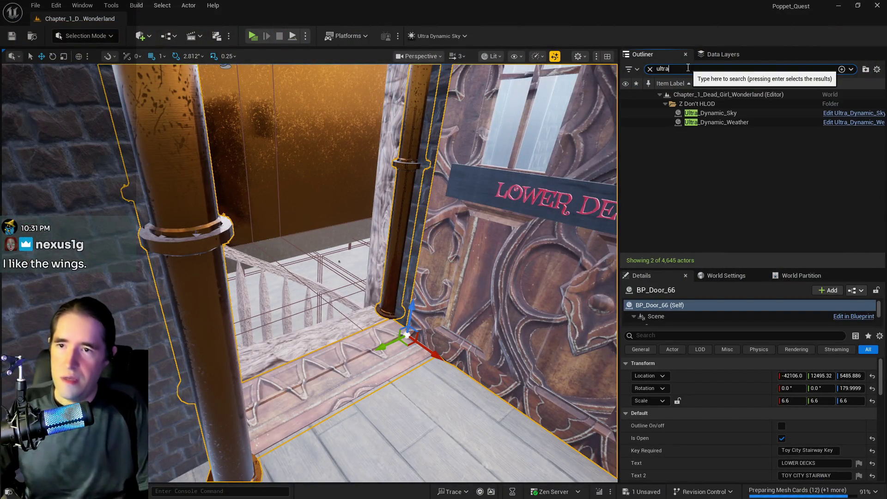
left_click(692, 114)
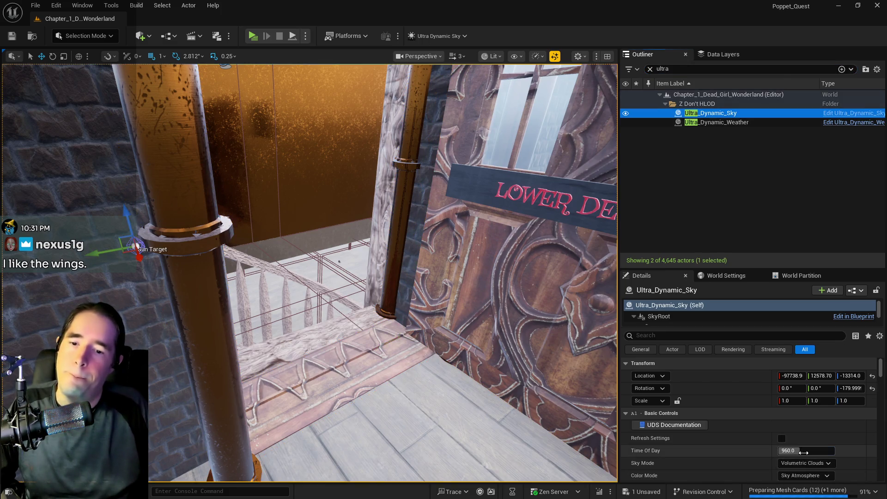
left_click_drag(803, 453, 832, 453)
- Select the Safari Room door BP_Door_42 and tick Is Open so it starts open
mouse_move(445, 416)
left_mouse_down()
mouse_move(439, 409)
mouse_move(436, 423)
mouse_move(446, 402)
mouse_move(438, 372)
mouse_move(470, 350)
left_mouse_up()
left_click(469, 350)
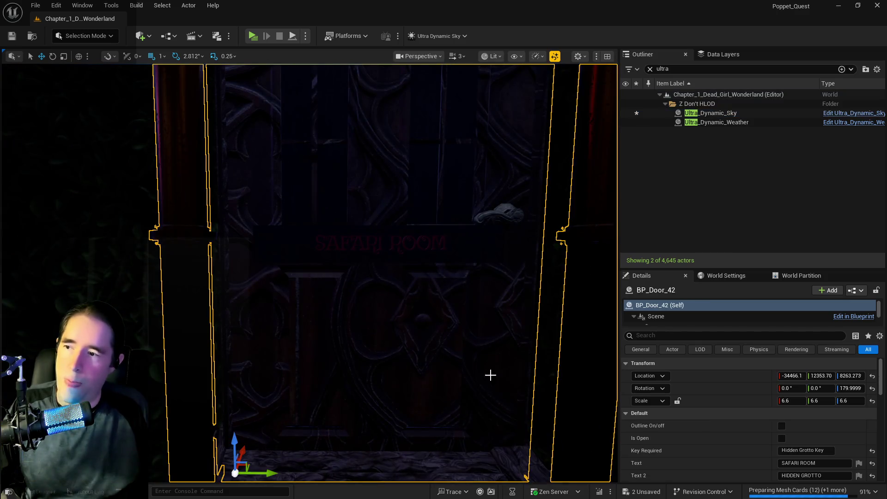
left_click(782, 439)
left_click_drag(422, 410, 416, 388)
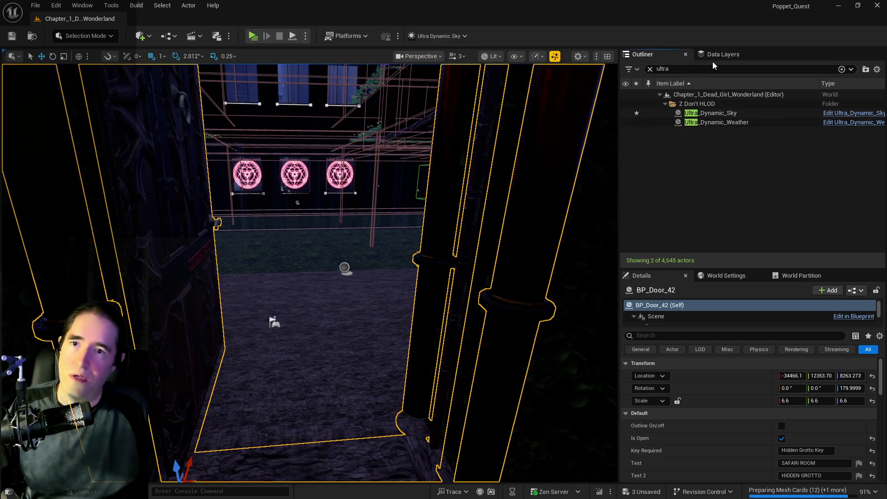
left_click(705, 56)
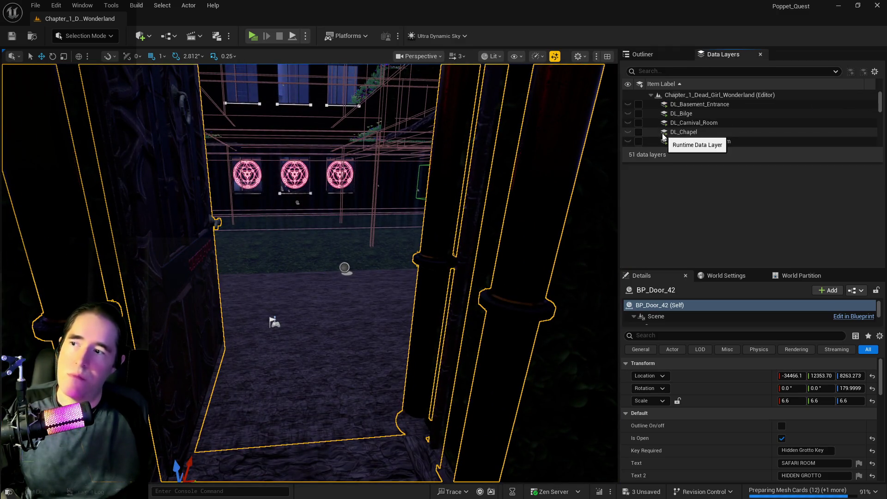
- Select the DL_Safari_Room data layer and frame the view on the Safari Room floor
scroll(664, 136, "down", 3)
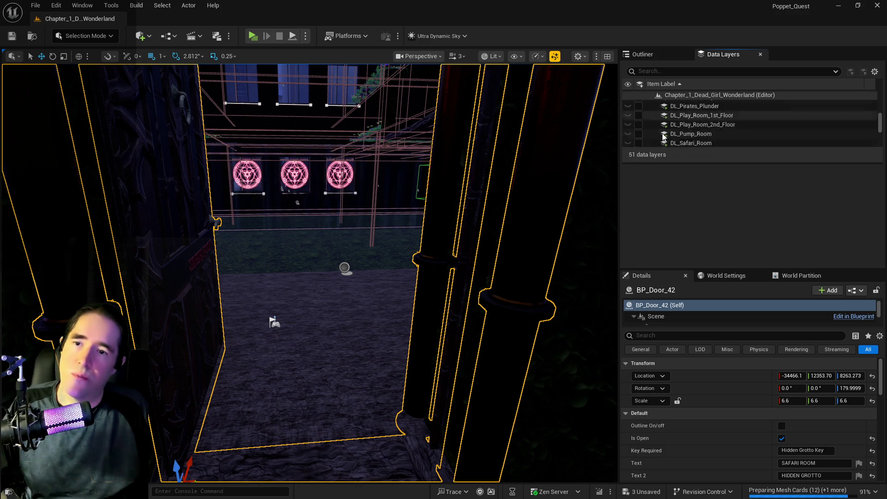
left_click(652, 128)
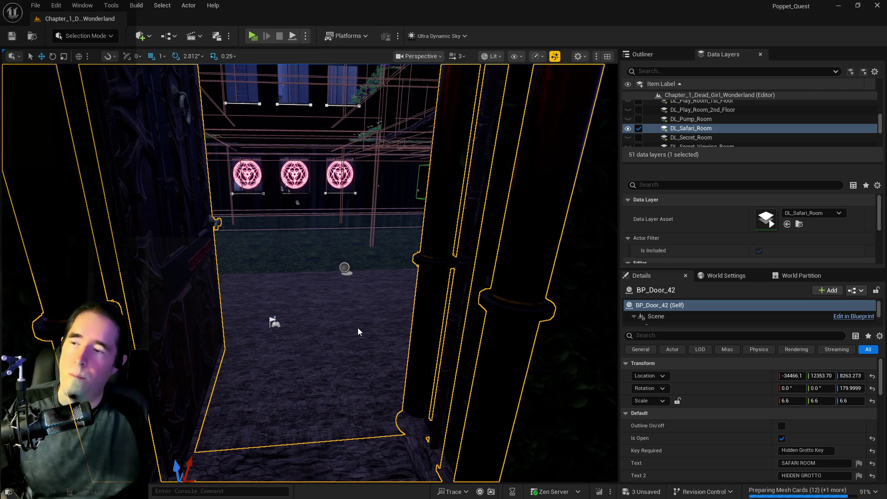
right_click(363, 266)
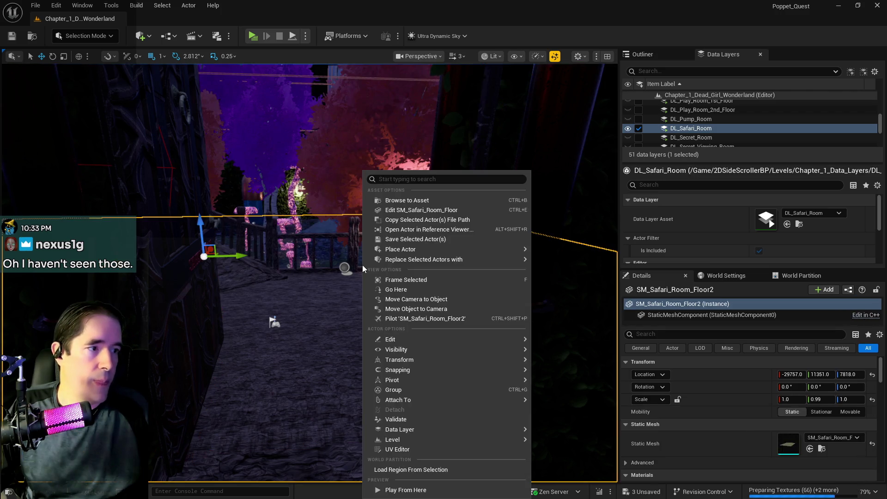
left_click(383, 298)
key("f")
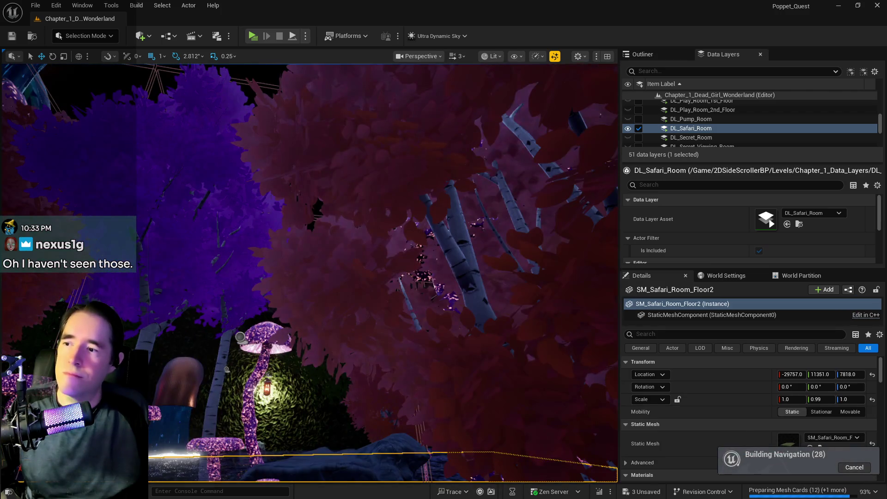
scroll(310, 272, "up", 10)
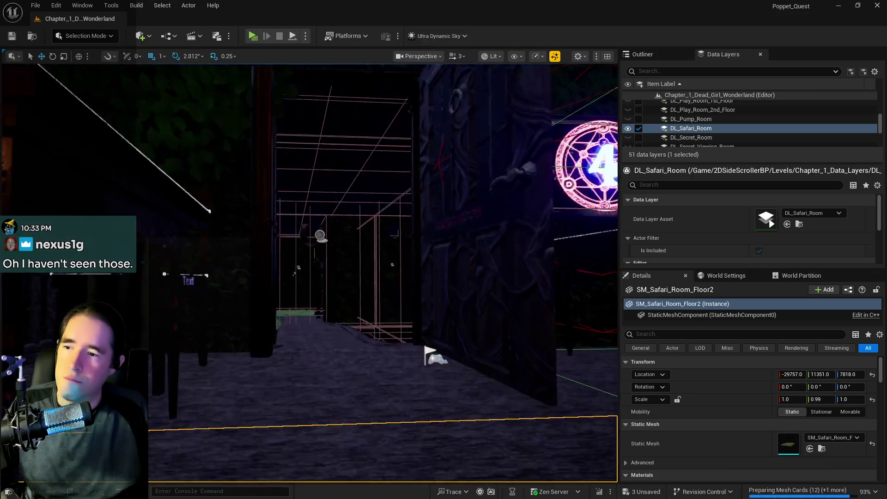
scroll(309, 273, "down", 10)
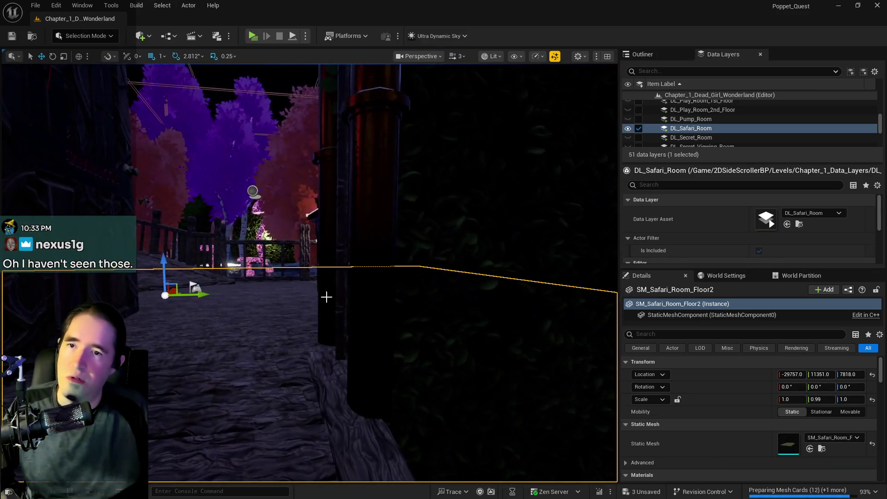
- Uncheck Loaded In Editor for DL_Safari_Room, review the room from above, and start a new playtest
left_click(639, 128)
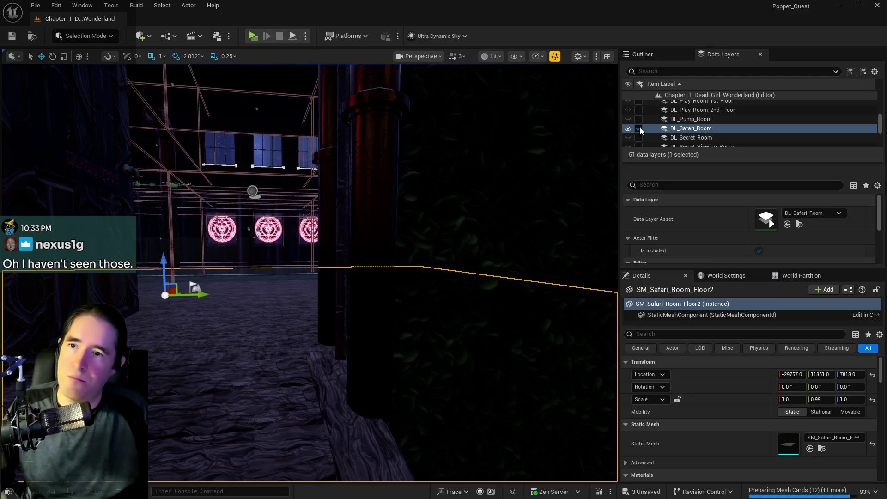
left_click(639, 128)
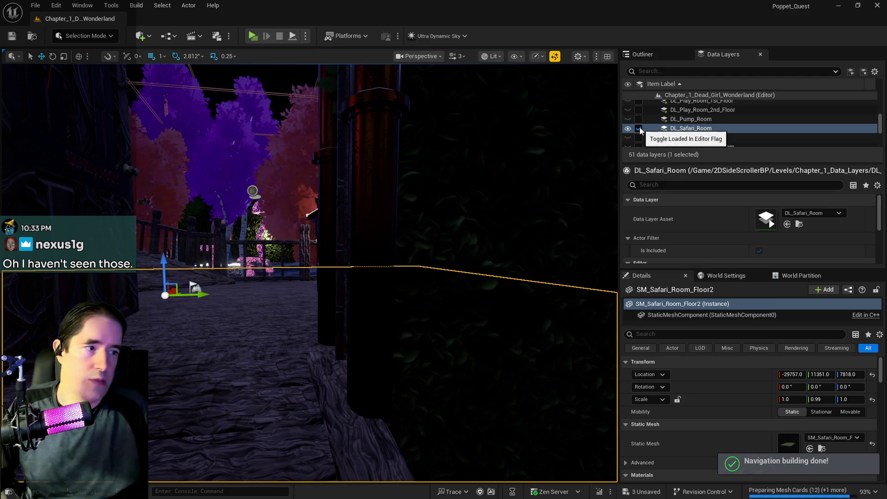
left_click(640, 129)
mouse_move(310, 272)
left_mouse_down()
mouse_move(323, 245)
mouse_move(352, 236)
left_mouse_up()
left_click_drag(327, 174, 328, 173)
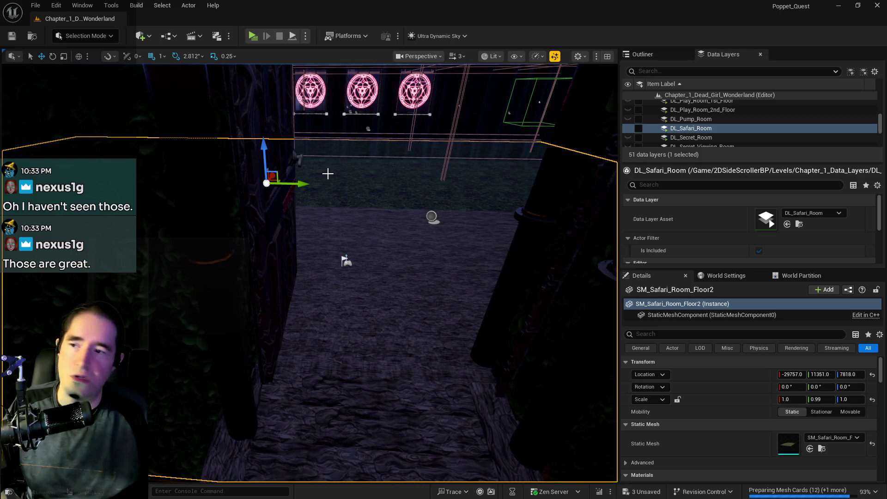
left_click(248, 40)
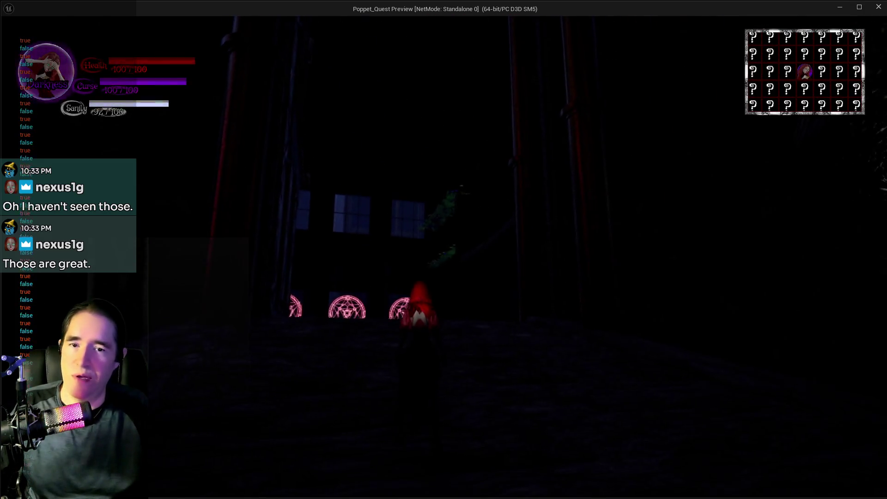
- Run past the rune circles and Safari Room, through the courtyards and purple garden, and through the portal
key("w")
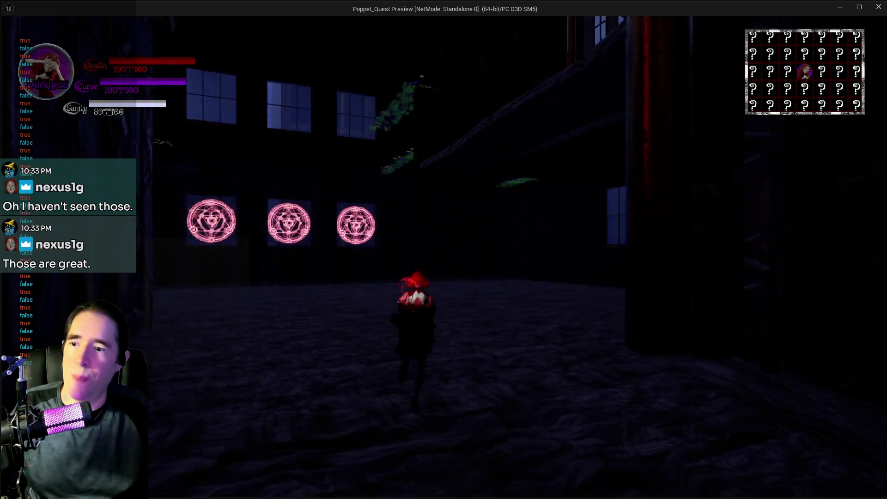
key("d")
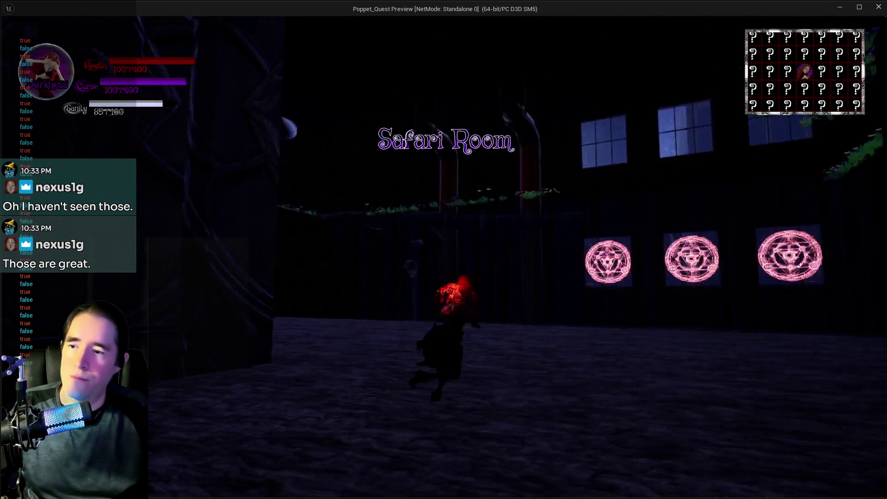
key("w")
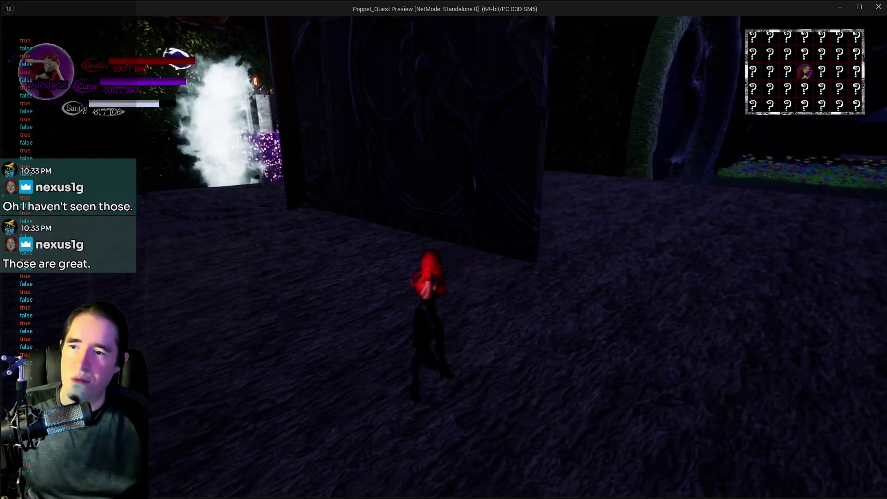
key("w")
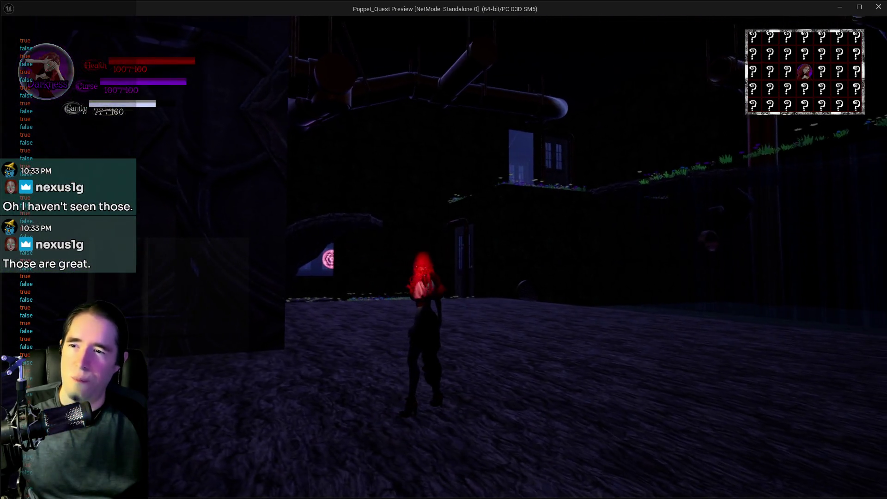
key("w")
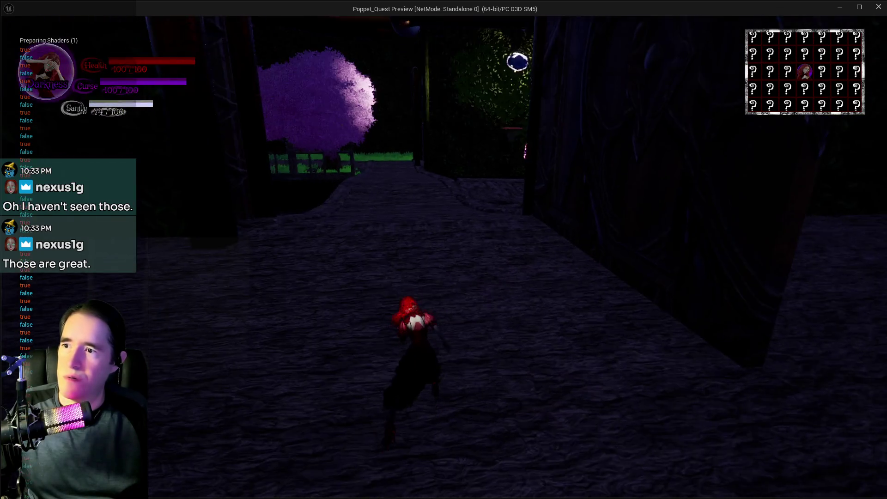
key("w")
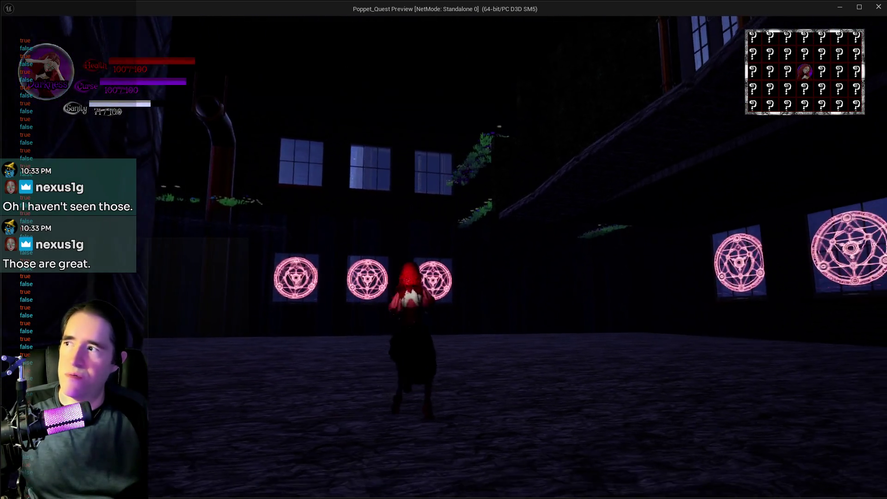
key("w")
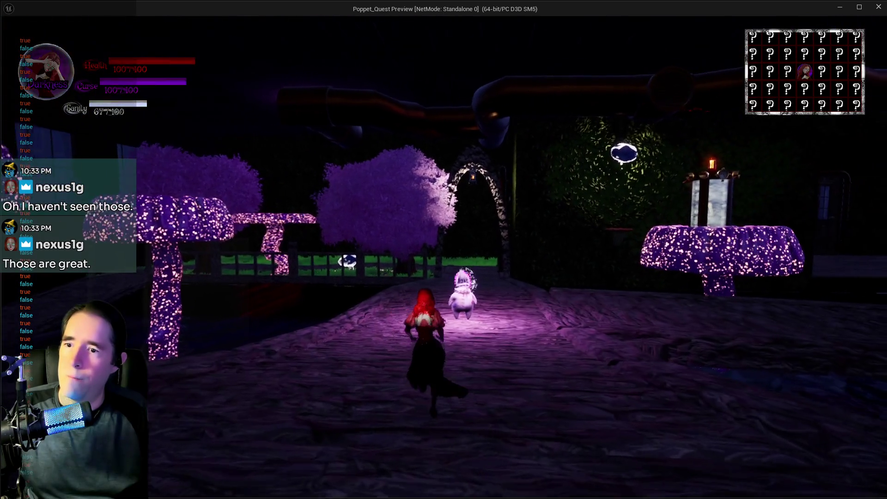
key("w")
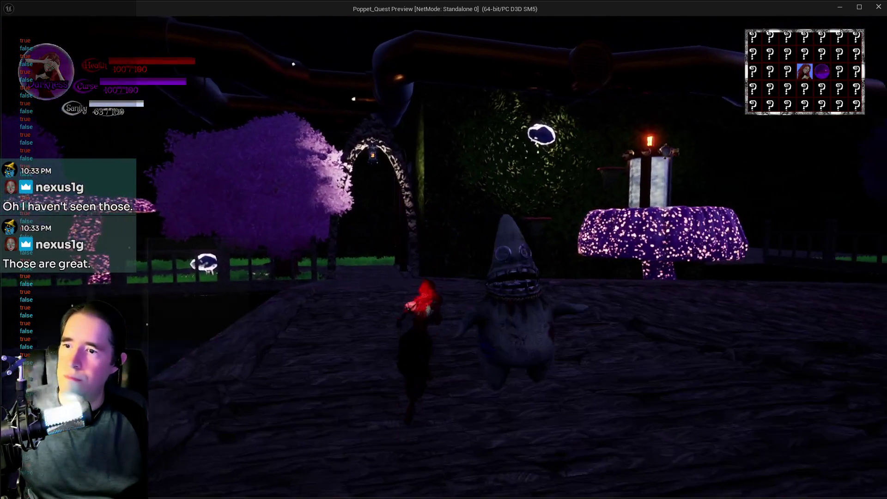
key("w")
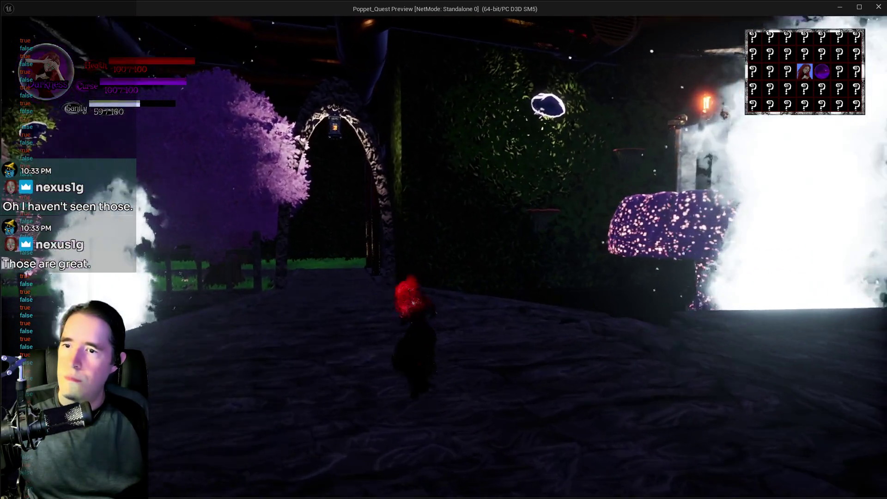
key("w")
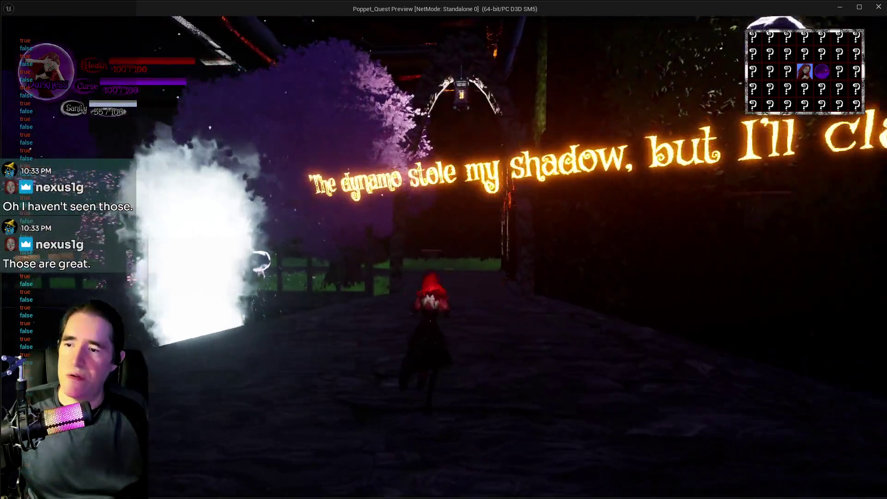
key("w")
key("w")
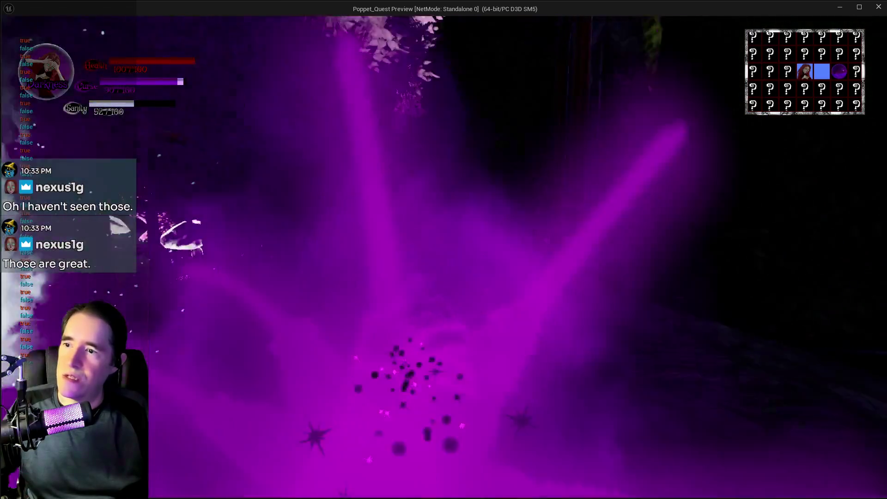
- Run through the glowing-text arch and glowing-mushroom areas, then back onto the path toward the house
key("w")
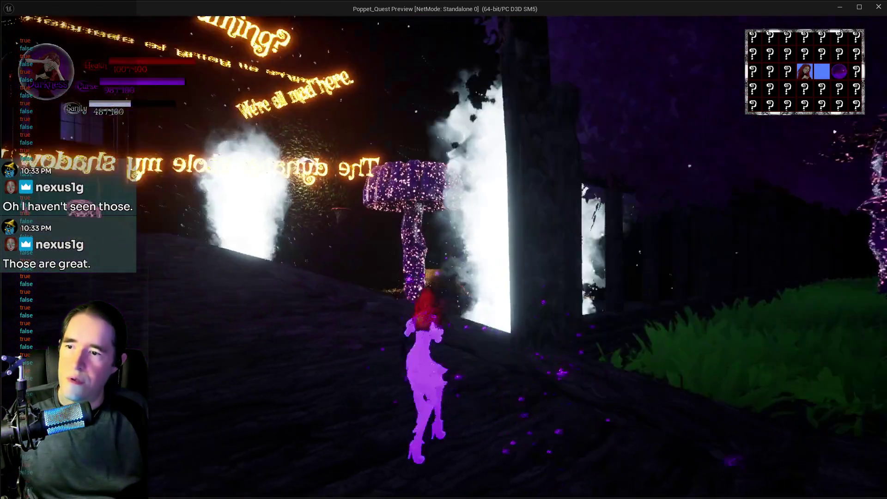
key("w")
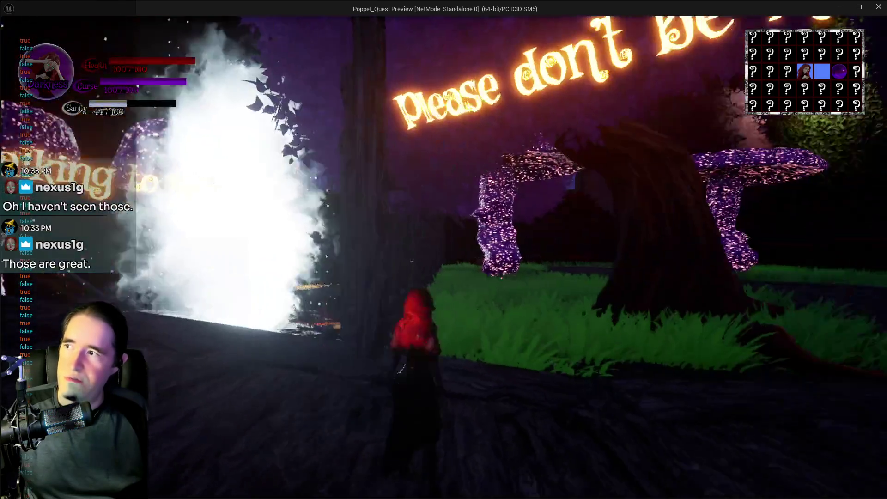
key("w")
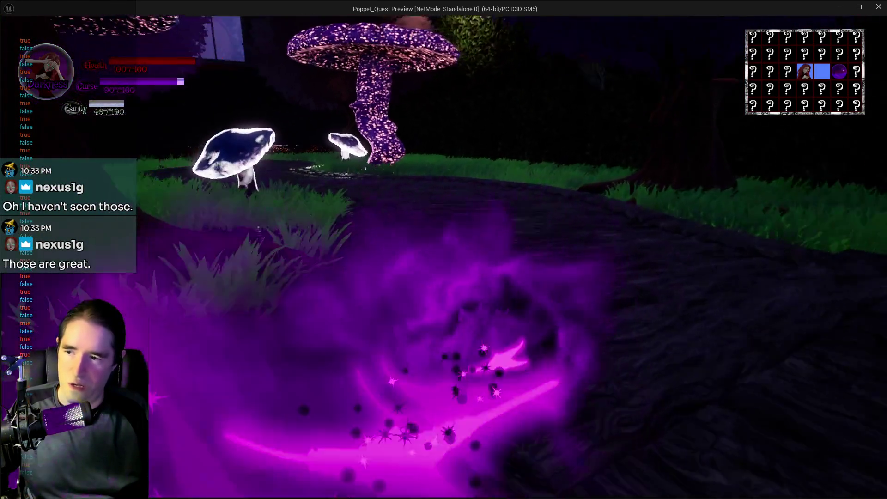
key("w")
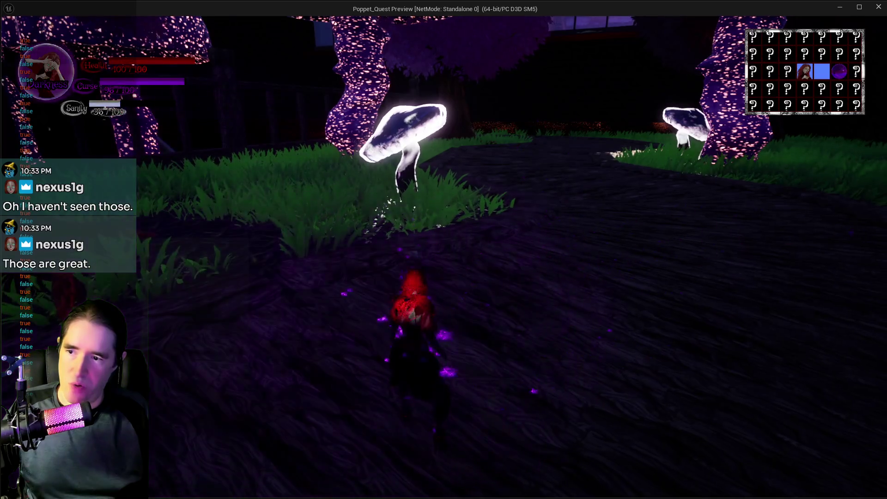
key("w")
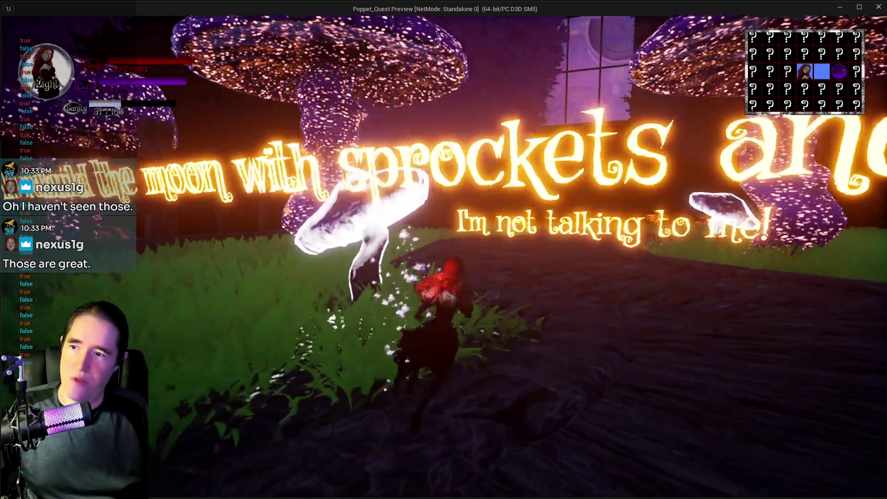
key("w")
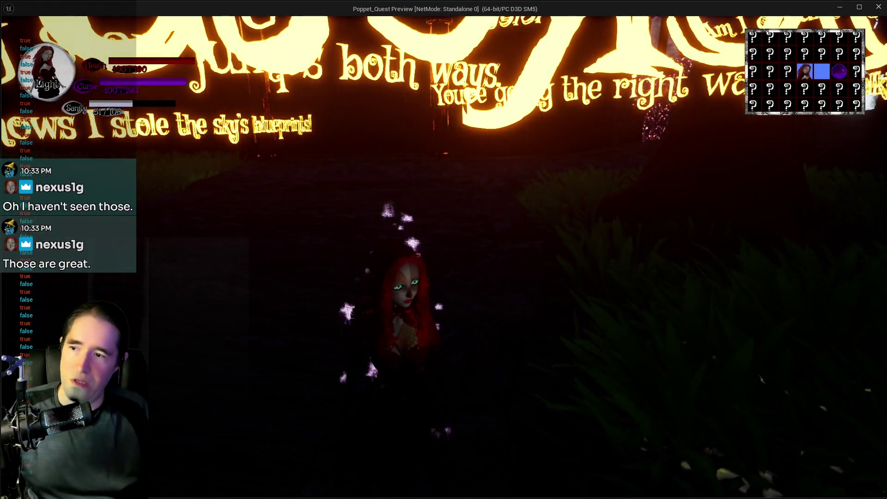
key("w")
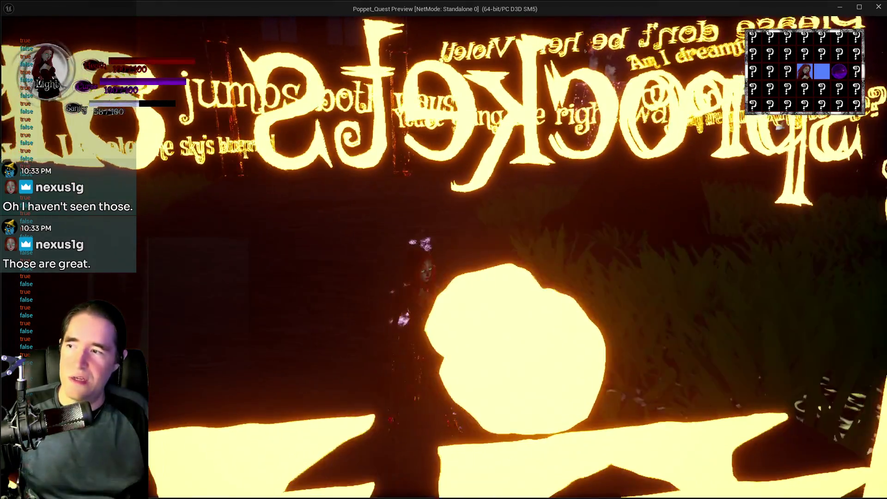
key("w")
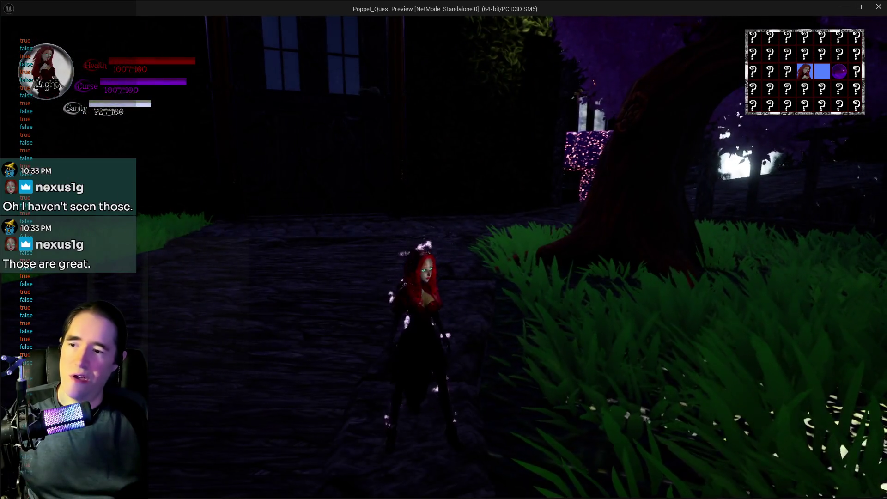
key("w")
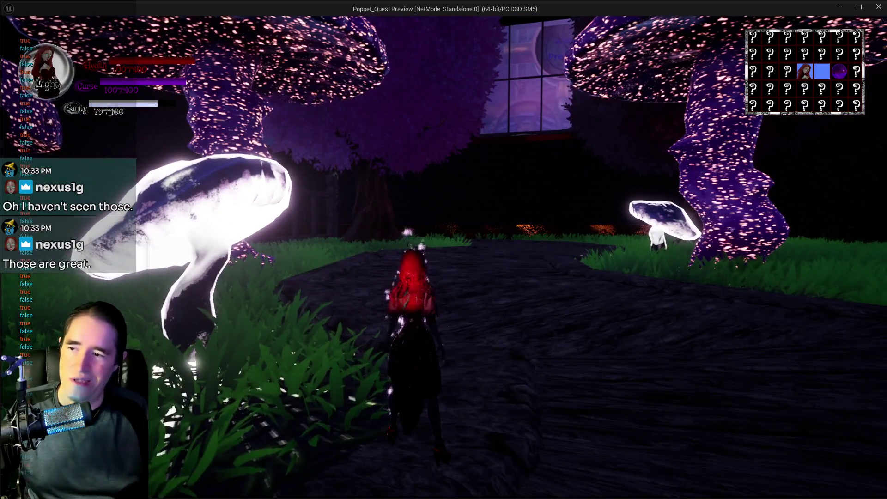
key("w")
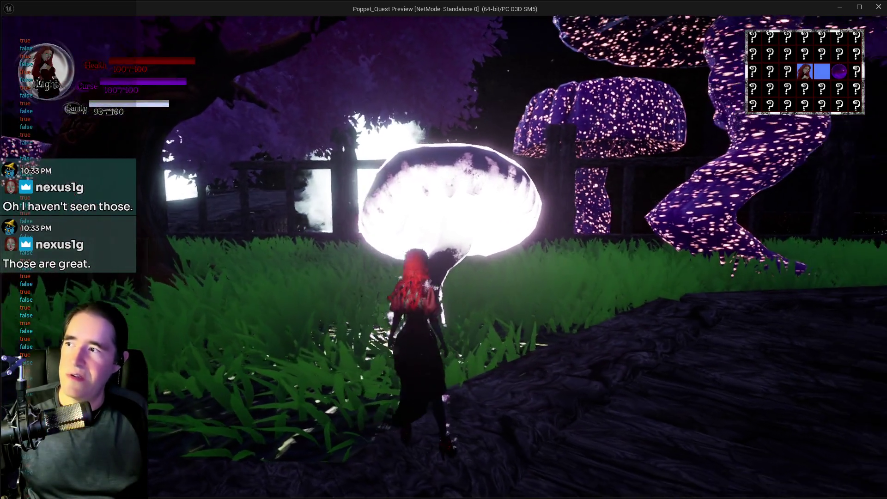
key("w")
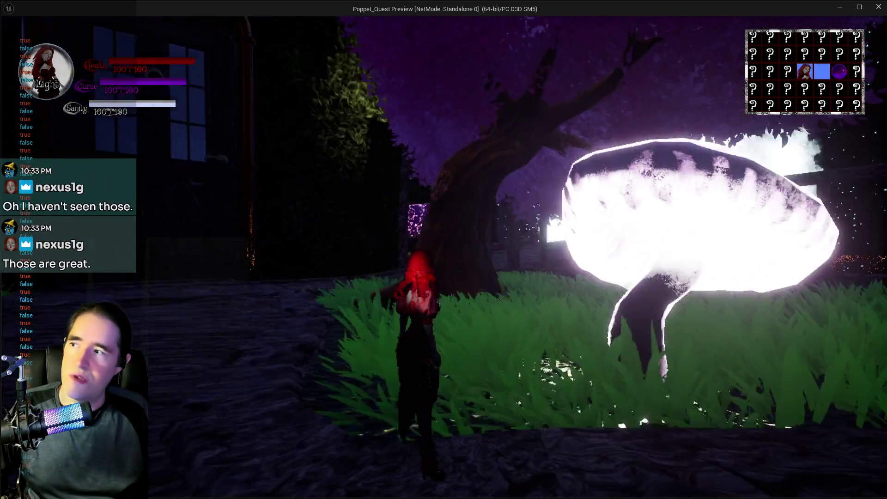
key("e")
key("w")
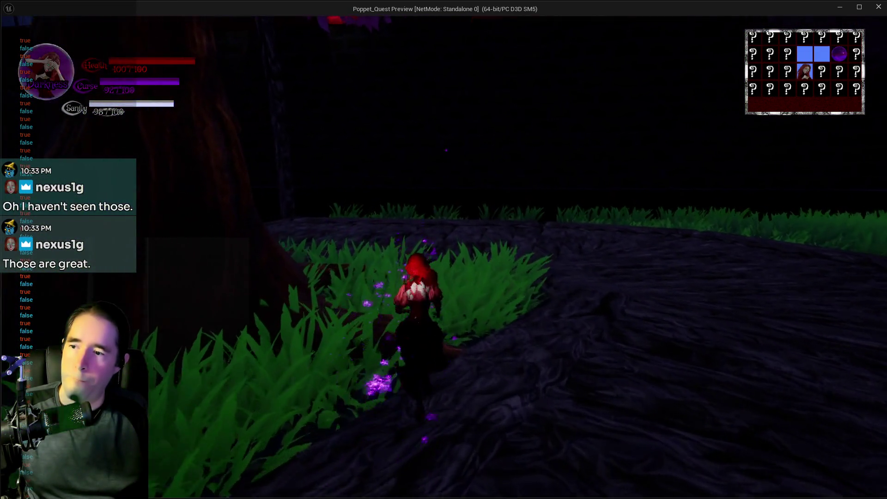
- Run along the mushroom path past the big glowing mushroom and through the house-door portal
key("w")
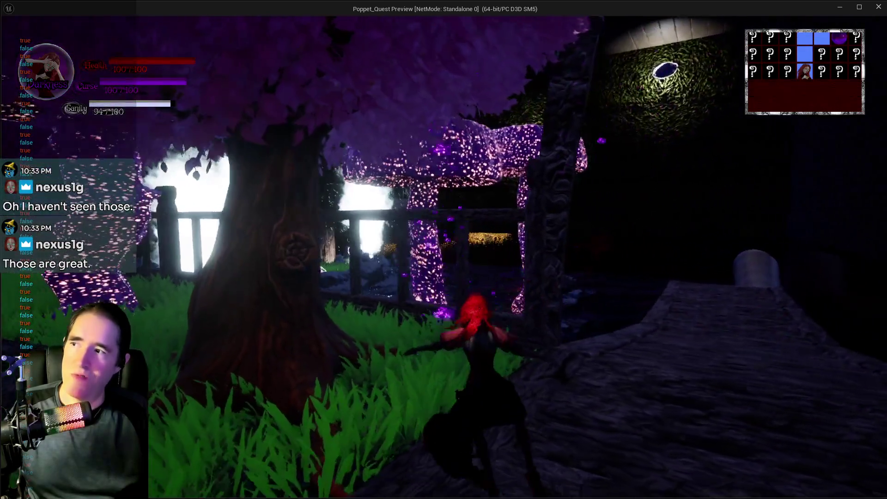
key("w")
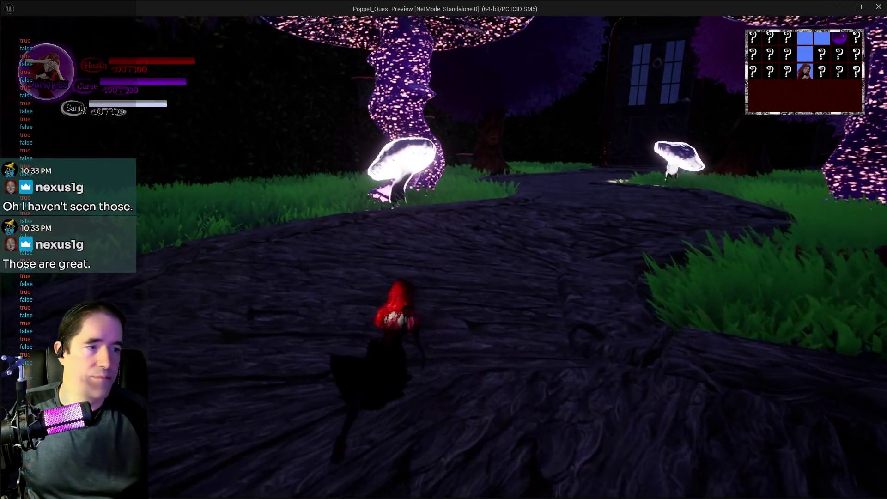
key("w")
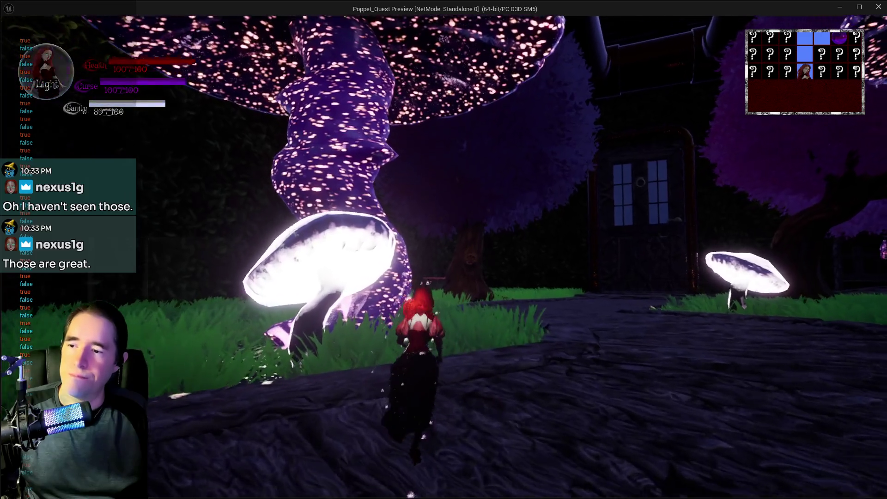
key("w")
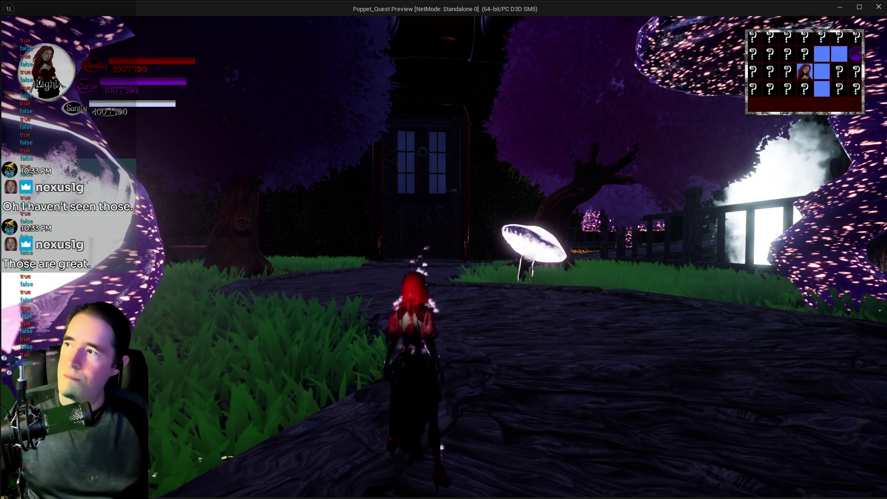
key("w")
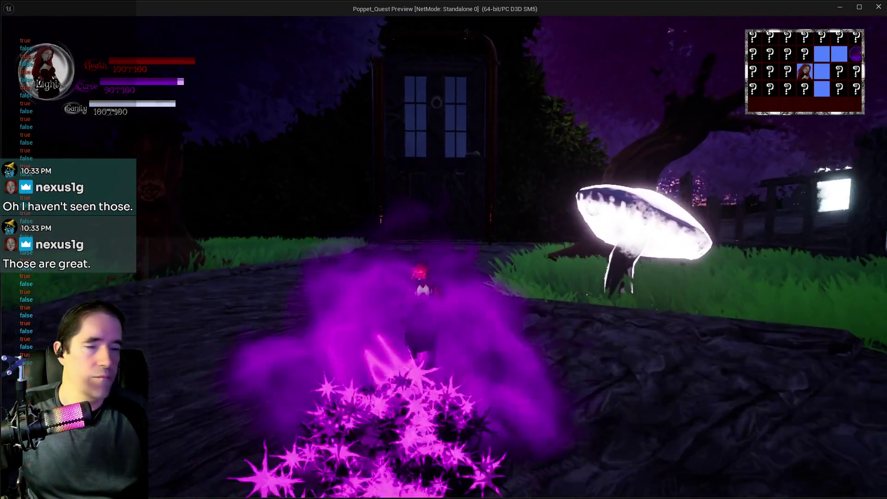
key("w")
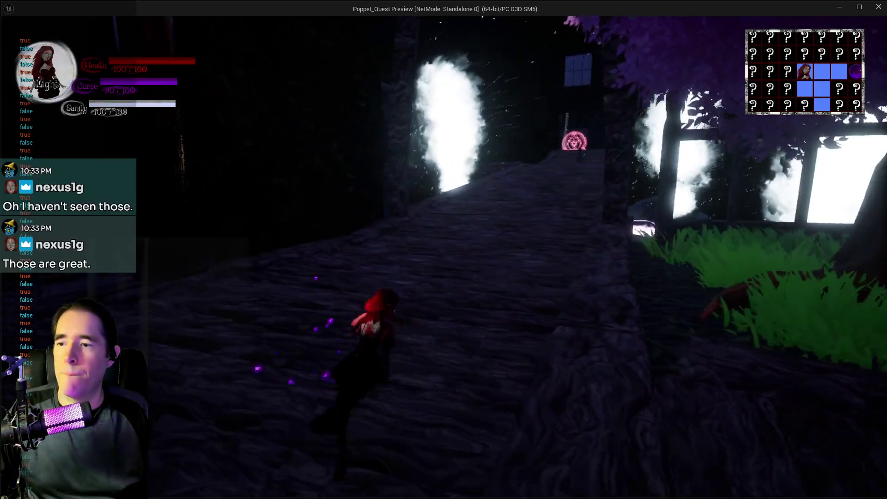
key("w")
key("w")
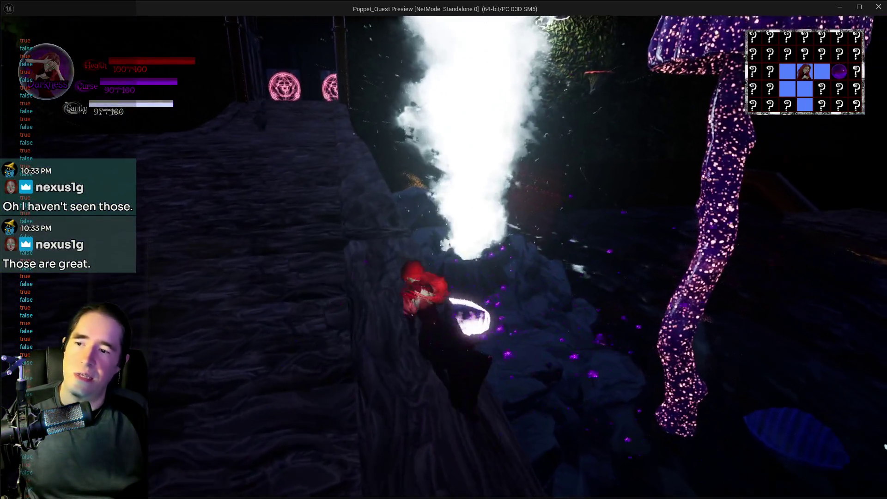
- Follow the stone path past the steam vent into the hall with three glowing portals
key("w")
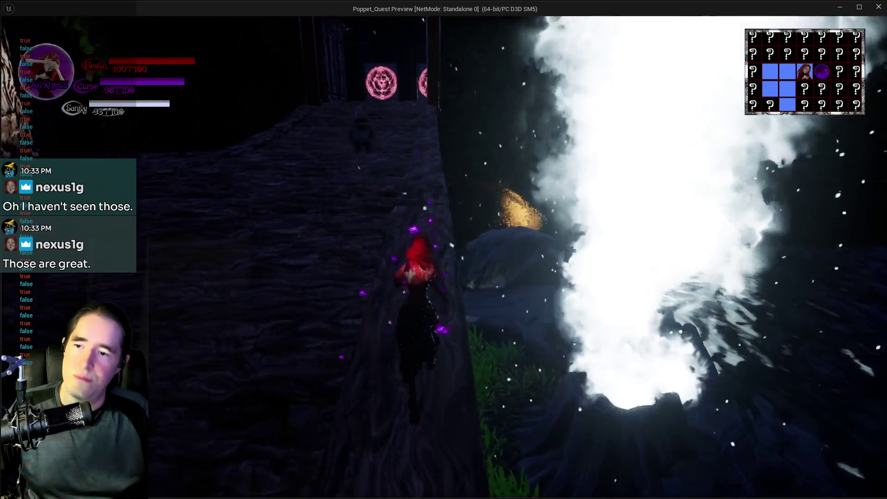
key("w")
key("w")
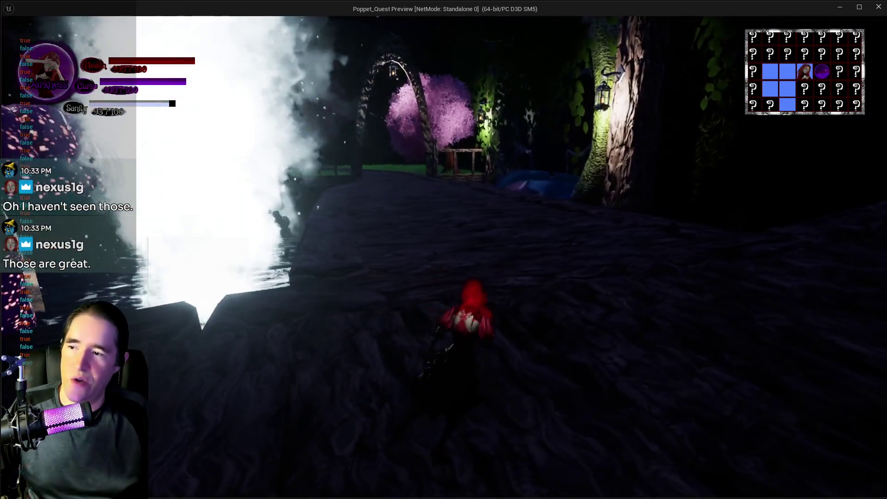
key("w")
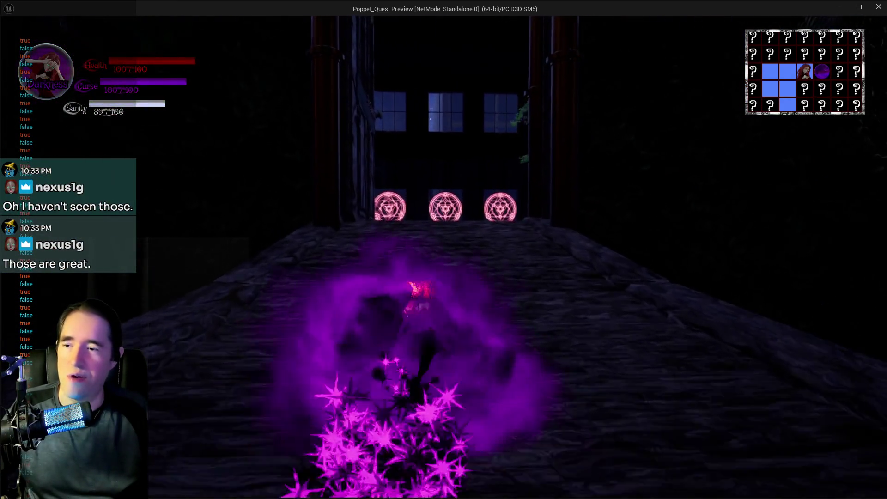
key("w")
key("w")
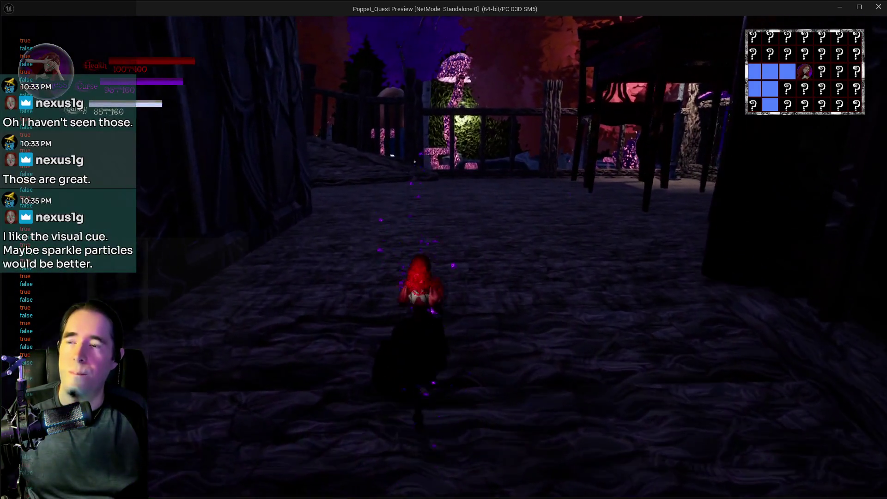
- Run along the boardwalk, through the stone arch, up the stairs and past the purple mushroom, then press Escape
key("w")
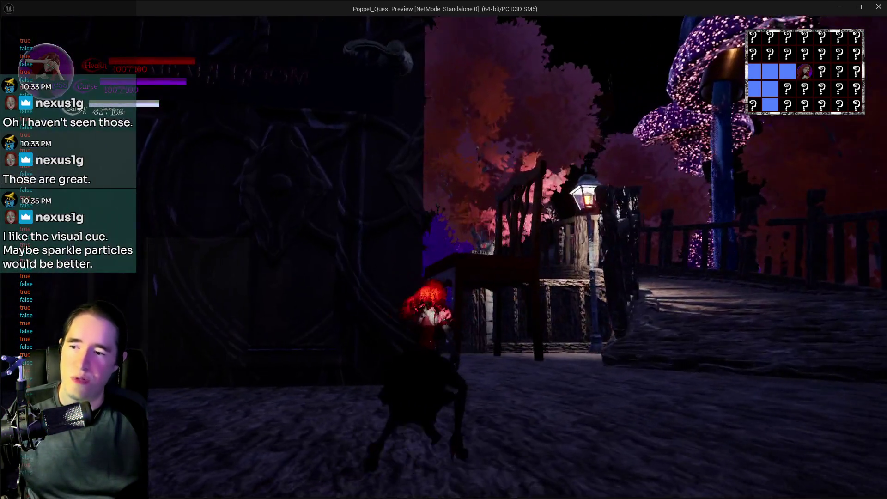
key("w")
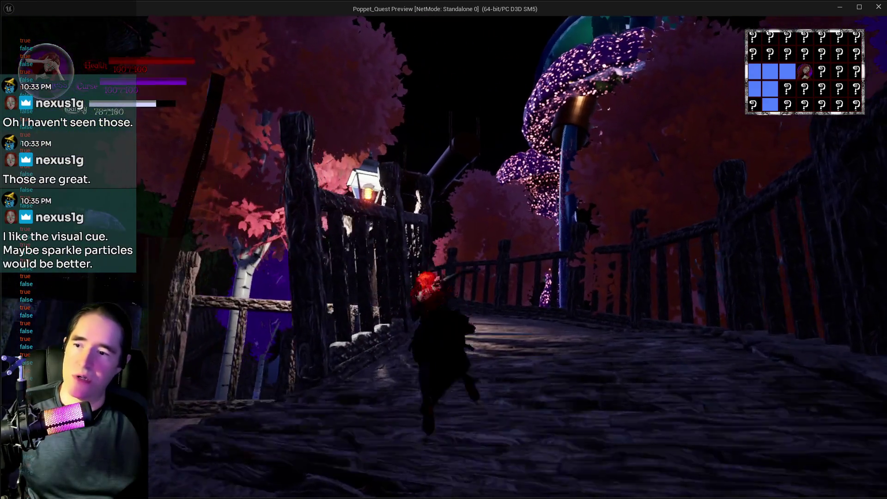
key("w")
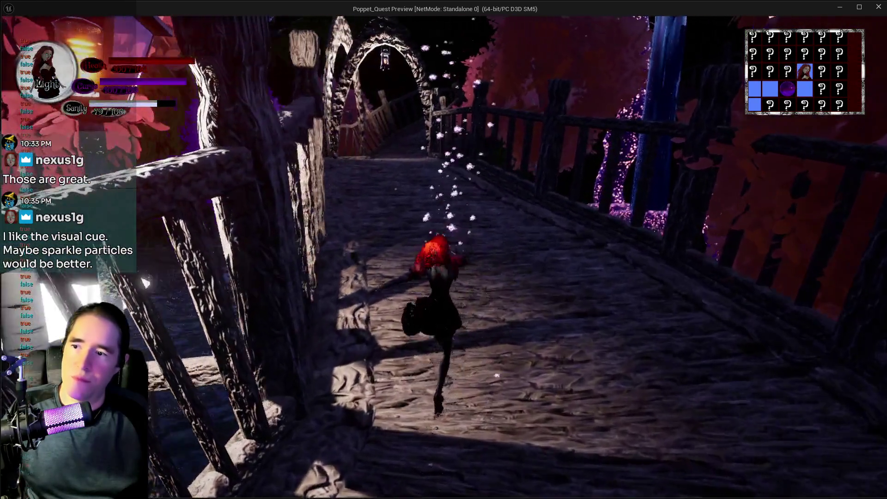
key("w")
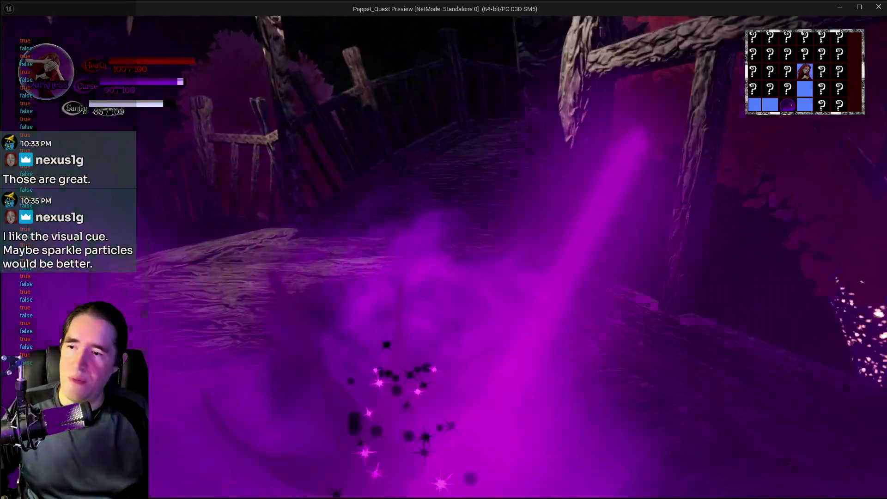
key("w")
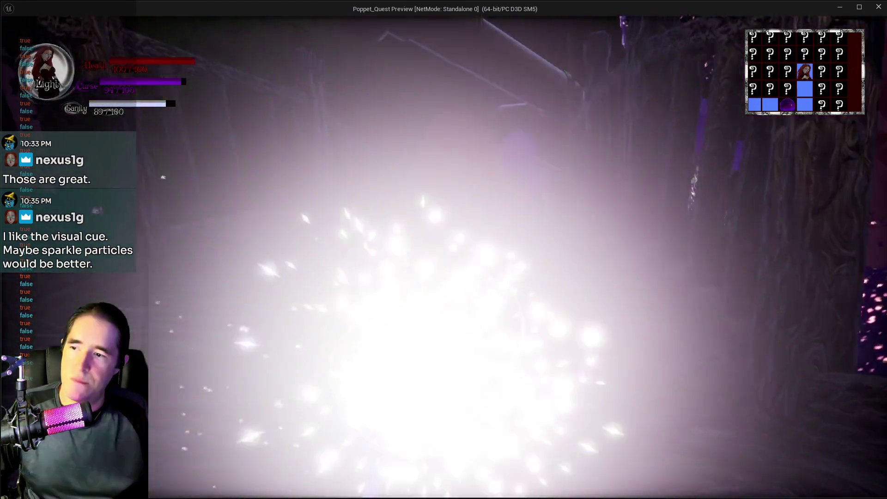
key("w")
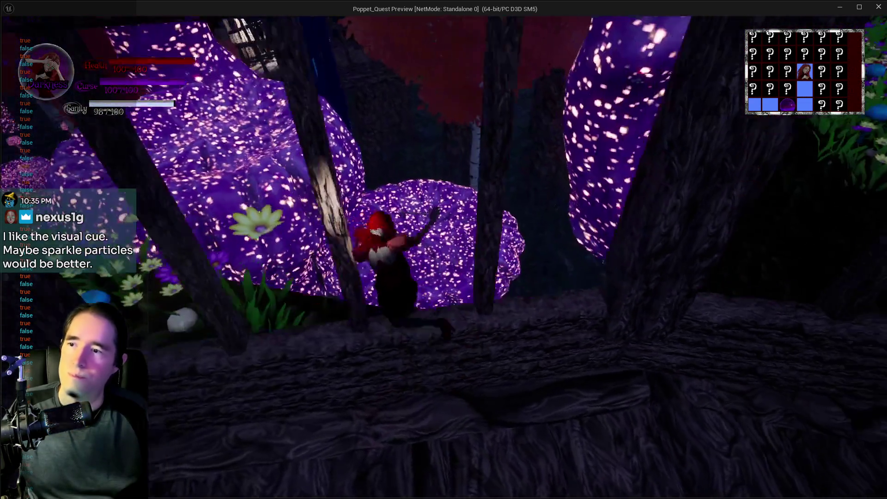
key("w")
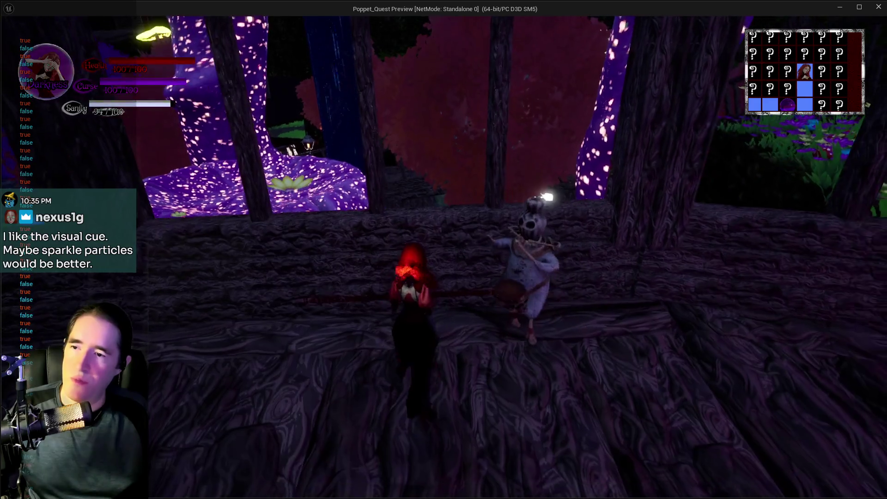
key("w")
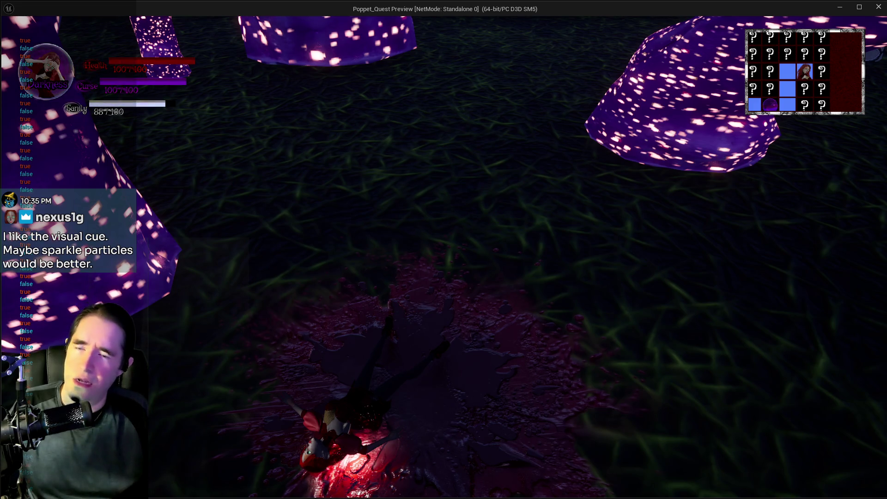
key("Escape")
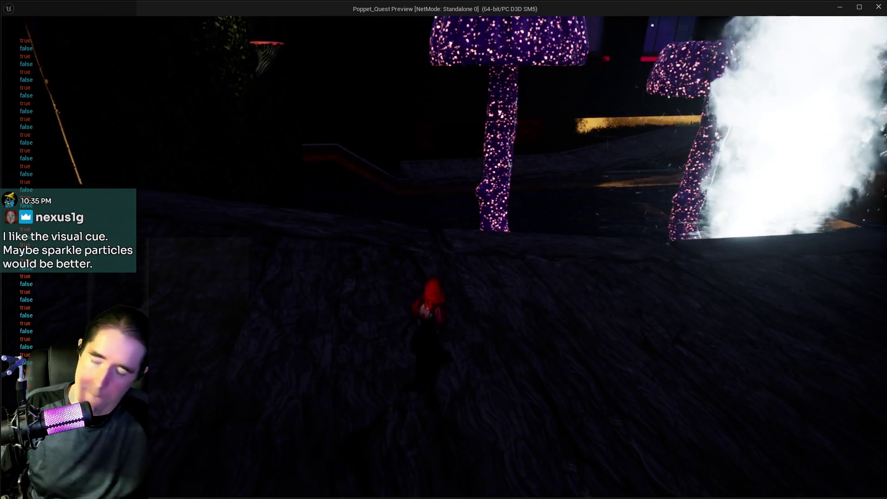
- Check the tarot card collection, then run across the water into the blue mushroom room
key("Tab")
left_click(805, 476)
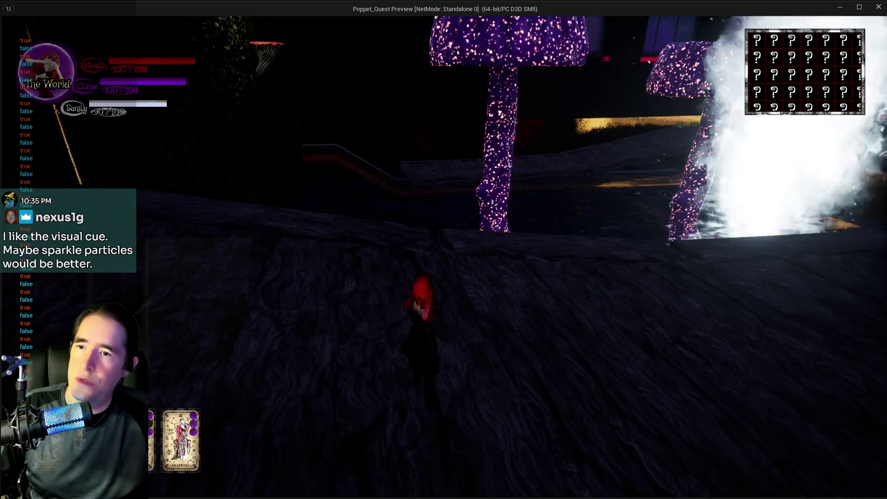
key("w")
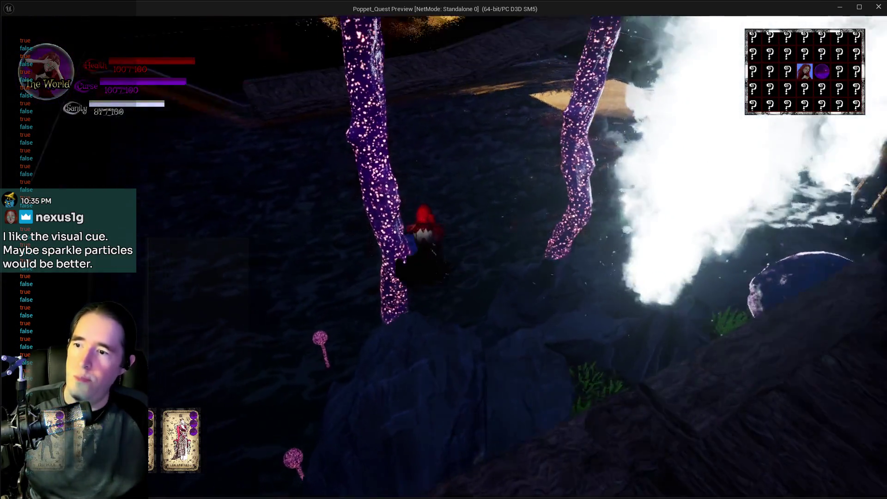
key("w")
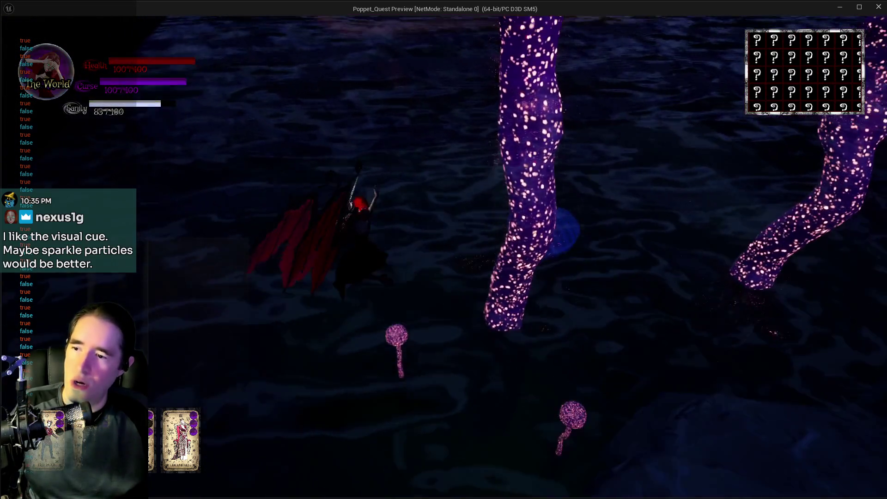
key("w")
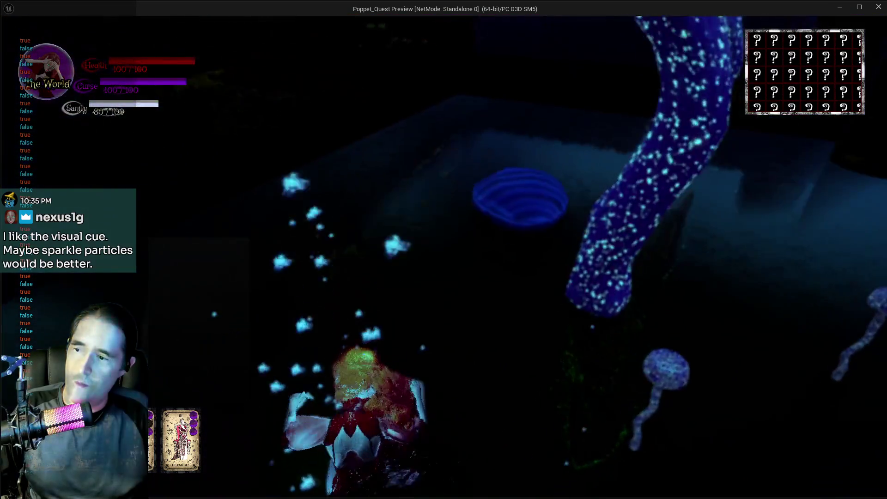
key("w")
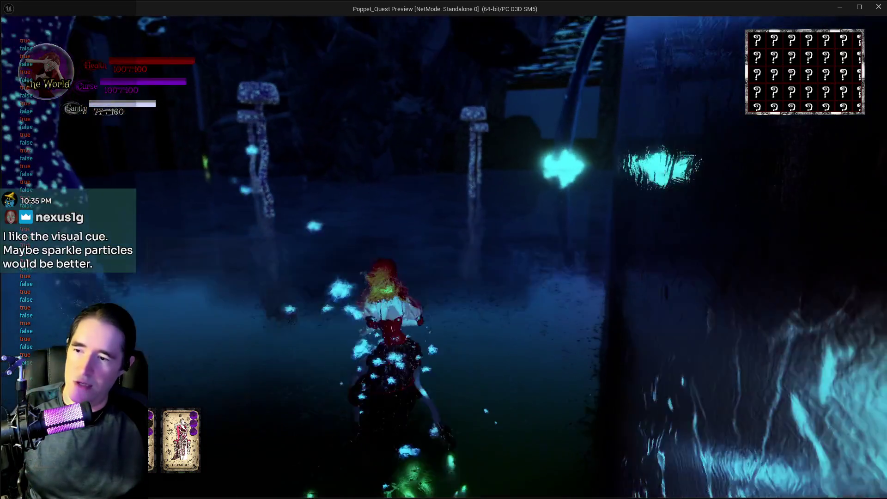
key("w")
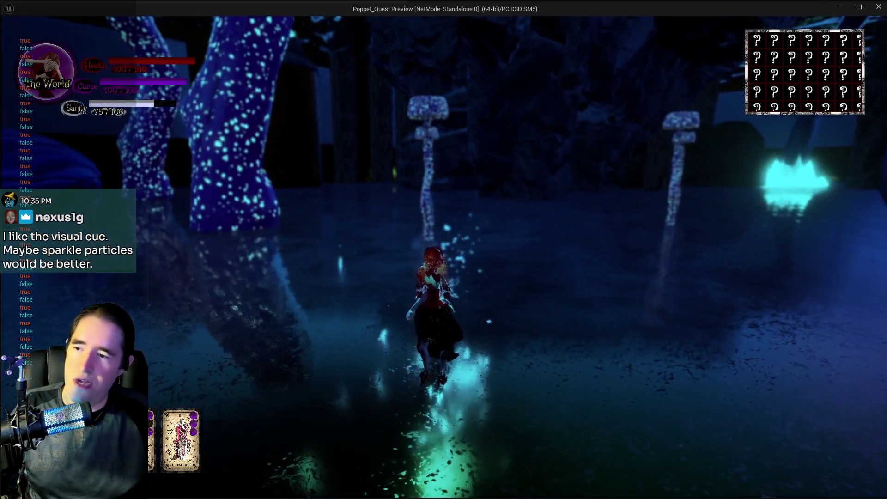
key("s")
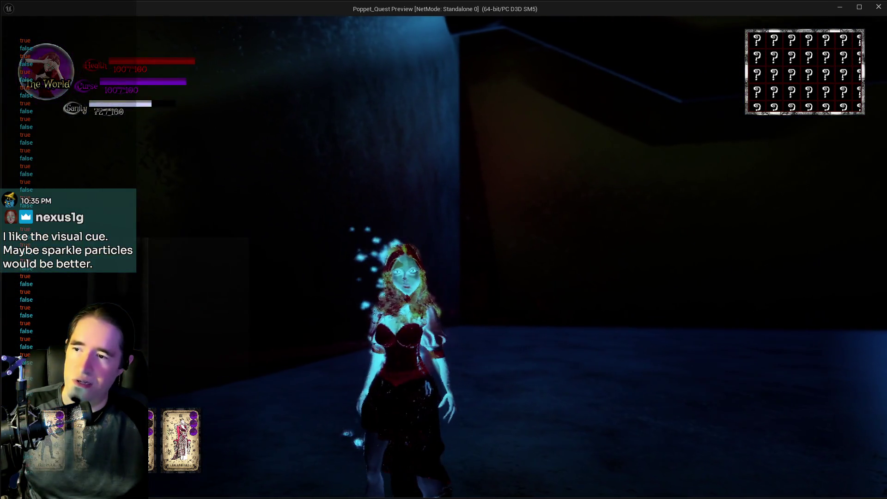
key("w")
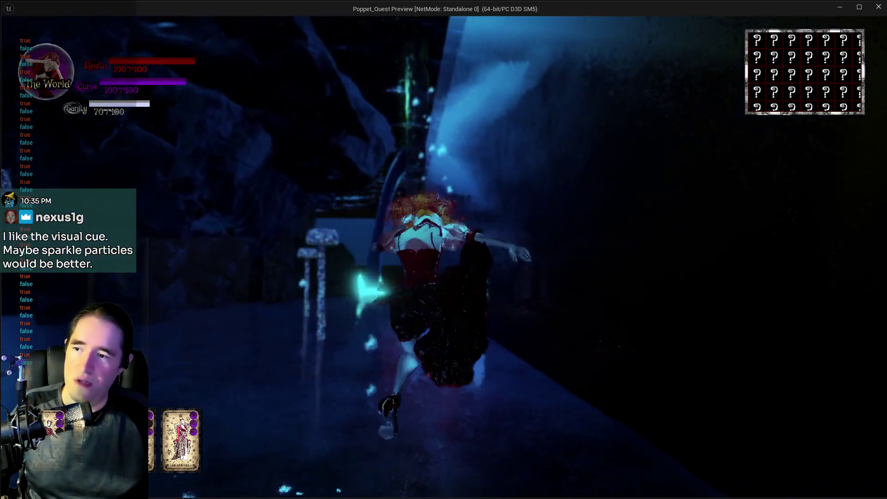
- Glide on the bat wings several times, then end the playtest and return to the editor
key("space")
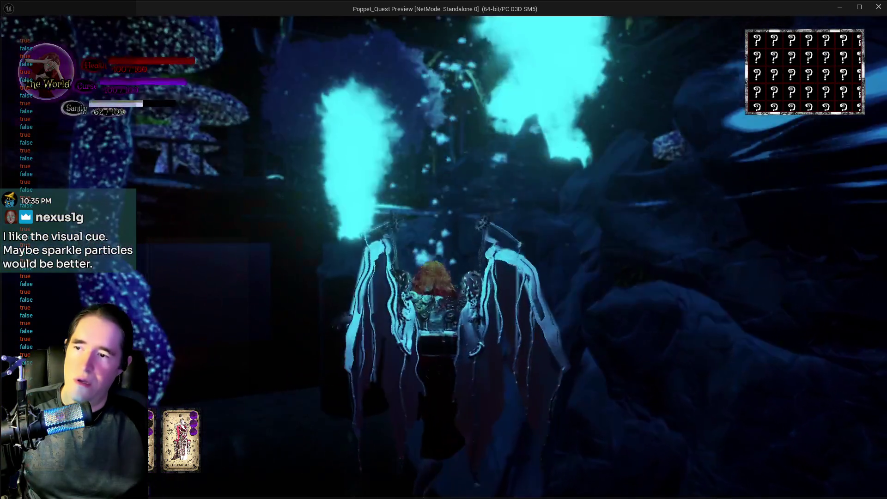
key("space")
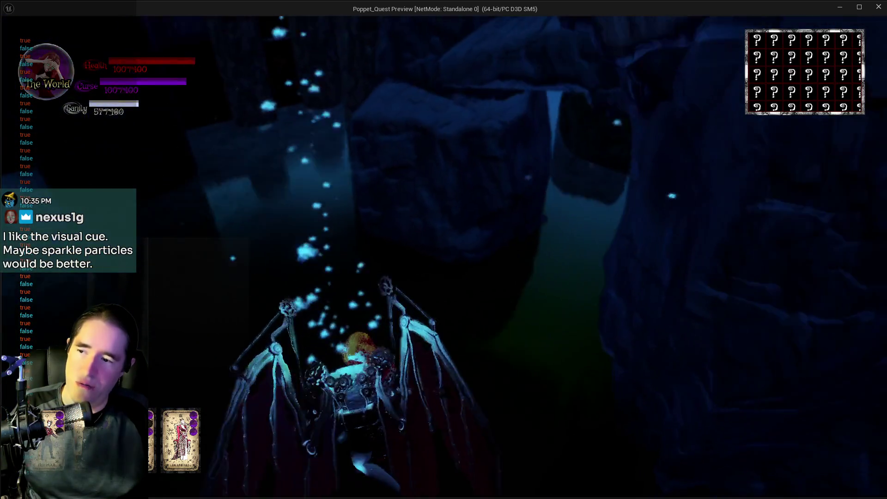
key("space")
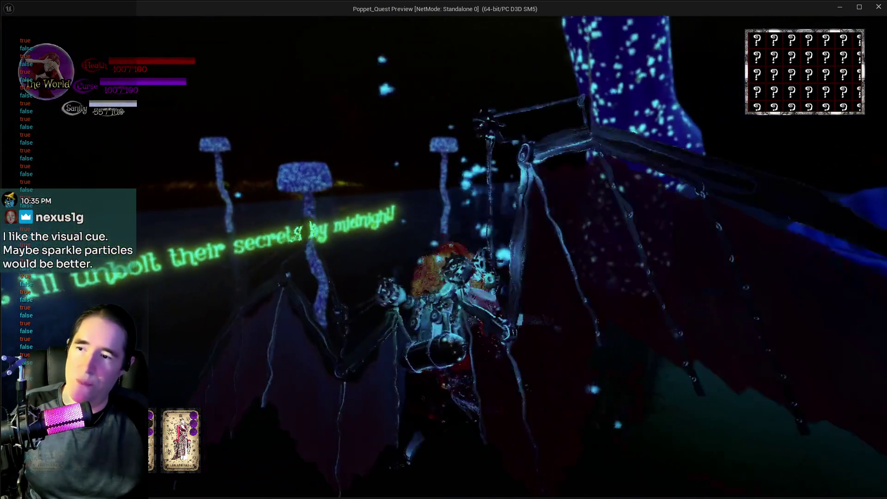
key("Escape")
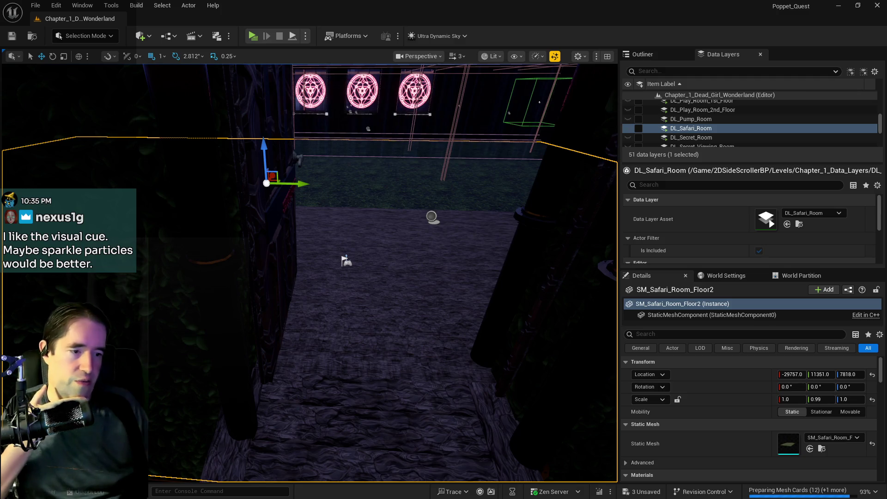
- Switch to the BP_Poppet Blueprint graph and browse the Camera Stuff and Launch groups
key("alt+Tab")
left_click(68, 19)
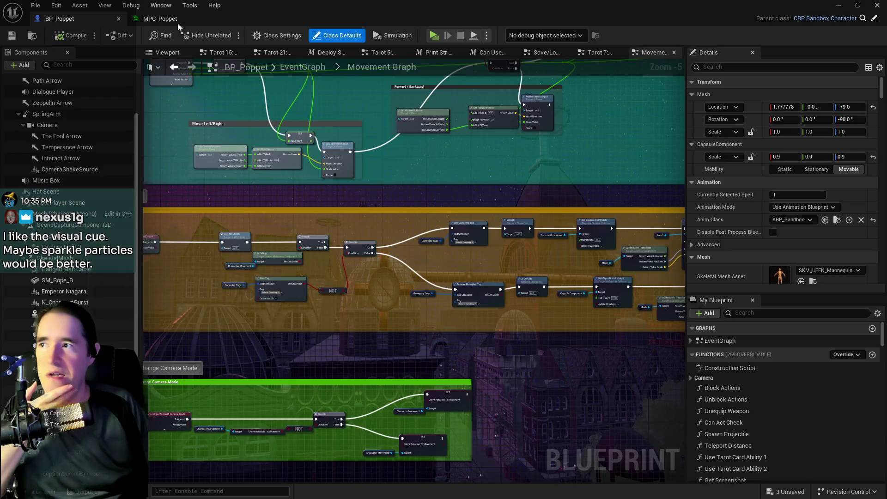
scroll(472, 165, "down", 5)
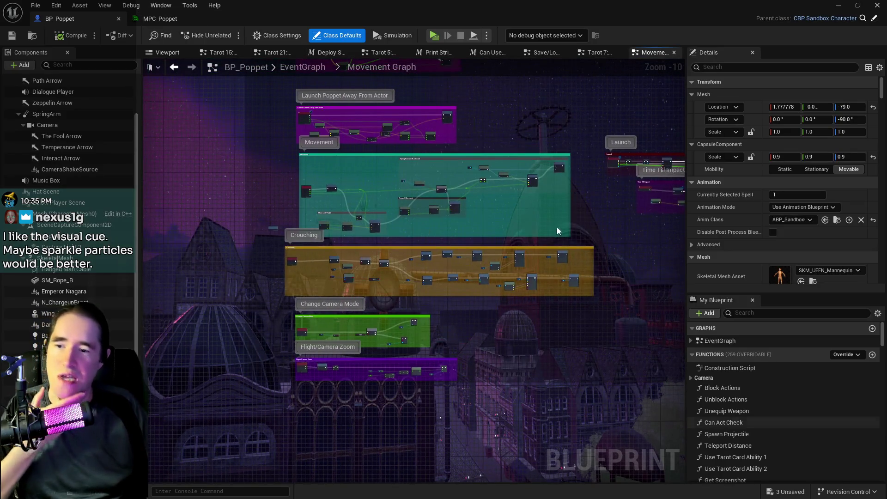
mouse_move(569, 223)
left_mouse_down()
mouse_move(407, 294)
mouse_move(437, 349)
left_mouse_up()
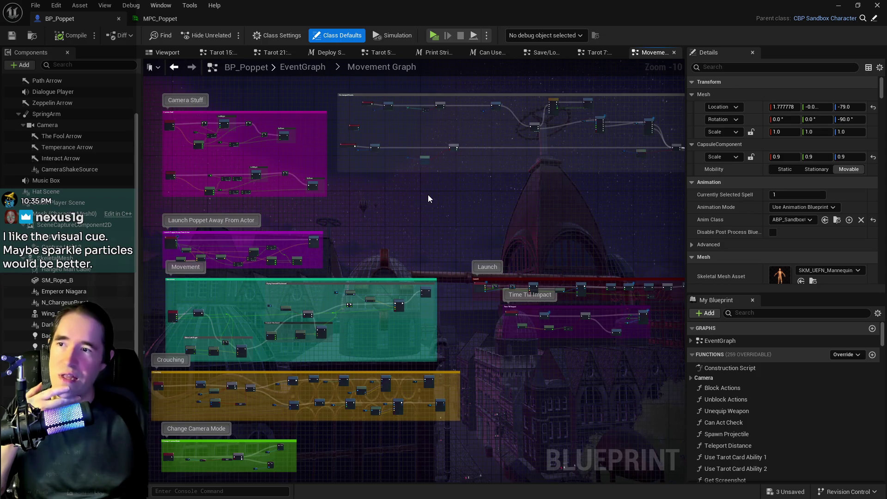
left_click_drag(428, 199, 446, 280)
left_click_drag(416, 212, 417, 333)
mouse_move(400, 267)
left_mouse_down()
mouse_move(544, 257)
mouse_move(418, 245)
mouse_move(392, 168)
left_mouse_up()
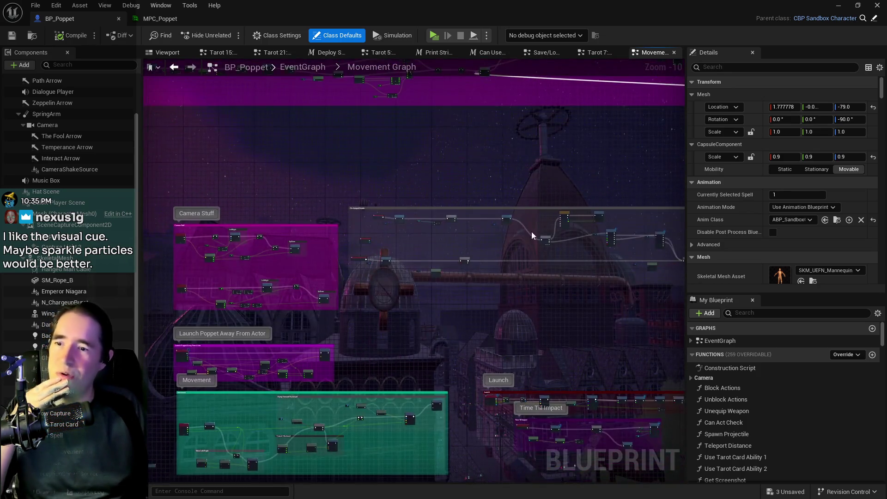
scroll(331, 227, "up", 6)
- Locate the On Jumped Events nodes and move the Branch and Has Tag check upward
mouse_move(457, 233)
left_mouse_down()
mouse_move(487, 227)
mouse_move(527, 170)
mouse_move(467, 139)
mouse_move(386, 204)
mouse_move(235, 193)
mouse_move(324, 240)
mouse_move(416, 323)
mouse_move(393, 296)
left_mouse_up()
scroll(242, 250, "up", 2)
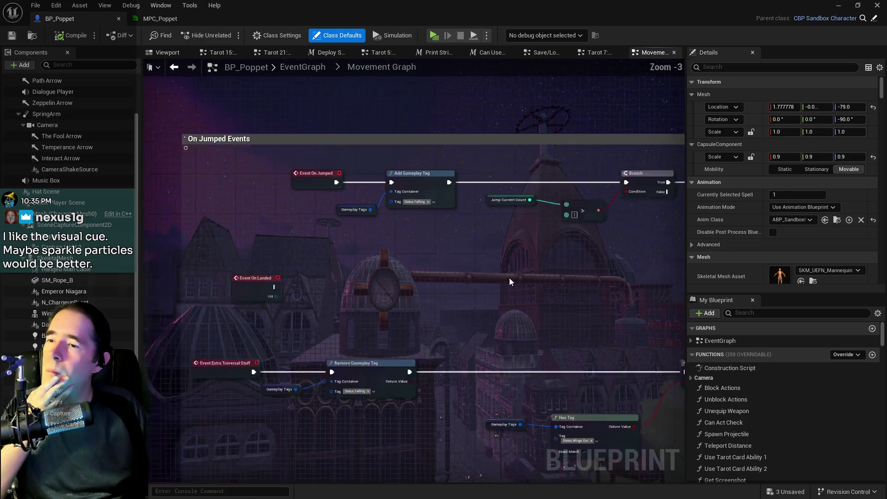
mouse_move(432, 242)
left_mouse_down()
mouse_move(170, 239)
mouse_move(257, 209)
mouse_move(353, 242)
mouse_move(359, 223)
mouse_move(452, 192)
mouse_move(629, 199)
left_mouse_up()
left_click_drag(387, 250, 441, 249)
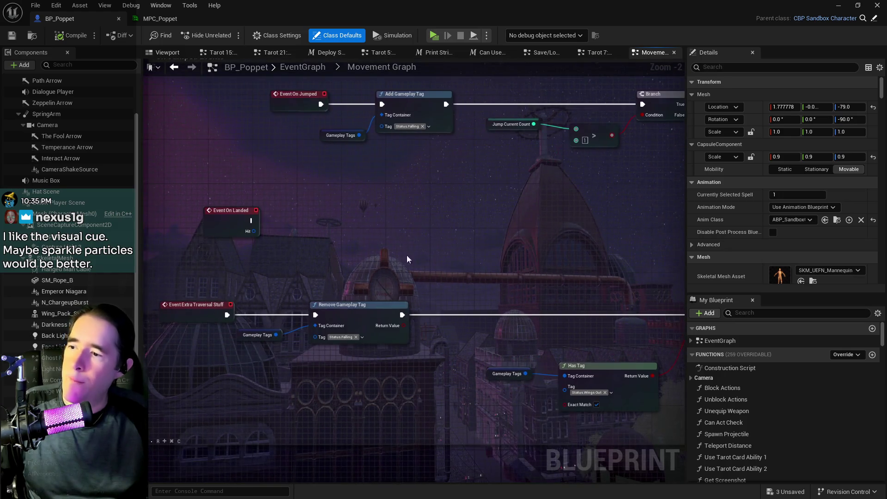
mouse_move(199, 278)
left_mouse_down()
mouse_move(166, 318)
mouse_move(400, 418)
left_mouse_up()
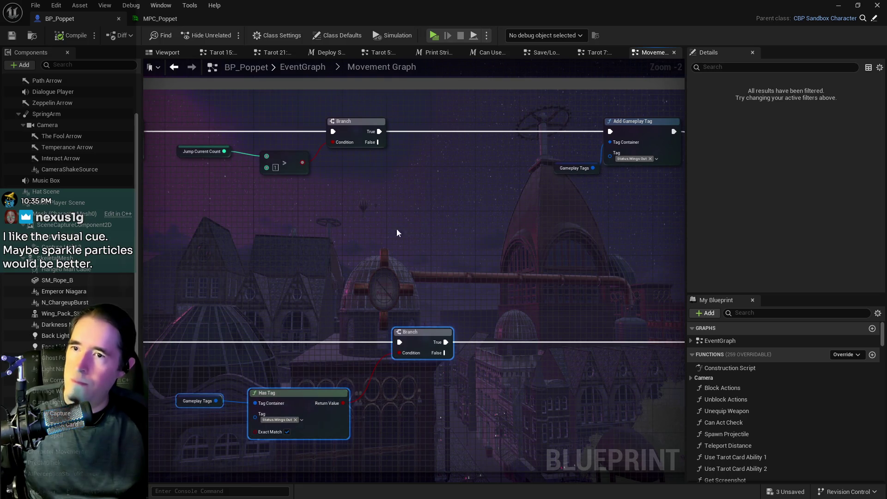
mouse_move(439, 350)
left_mouse_down()
mouse_move(436, 247)
mouse_move(601, 184)
mouse_move(488, 241)
mouse_move(505, 235)
left_mouse_up()
- Duplicate the Gameplay Tags and Remove Gameplay Tag nodes and wire Event On Landed into them
scroll(394, 242, "down", 2)
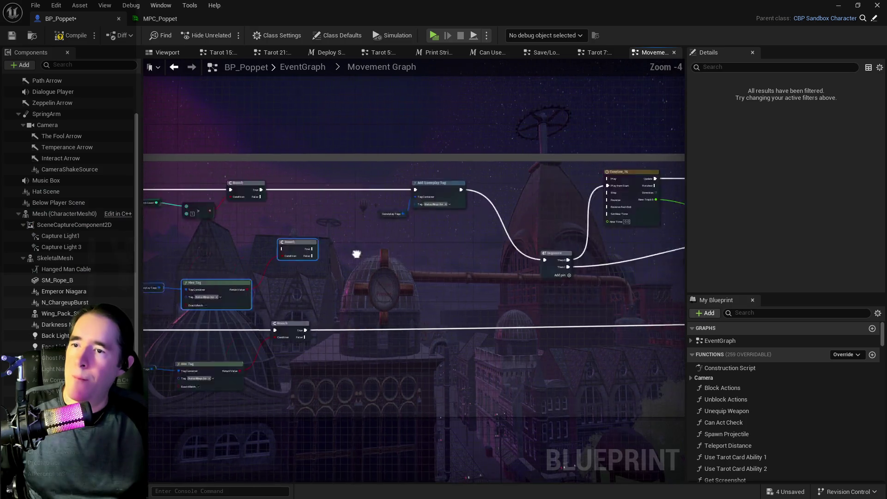
left_click_drag(394, 241, 589, 213)
scroll(396, 213, "up", 2)
mouse_move(490, 272)
left_mouse_down()
mouse_move(124, 212)
mouse_move(15, 212)
left_mouse_up()
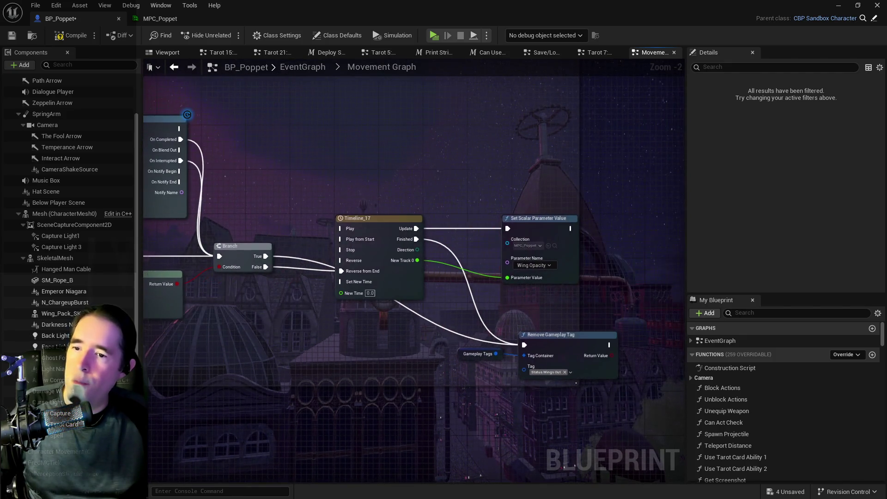
left_click_drag(323, 231, 740, 282)
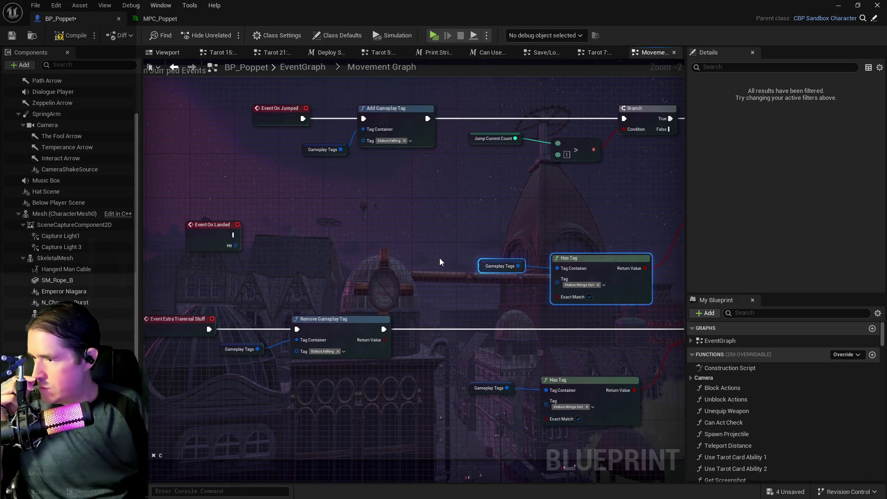
mouse_move(342, 246)
left_mouse_down()
mouse_move(353, 212)
mouse_move(301, 182)
left_mouse_up()
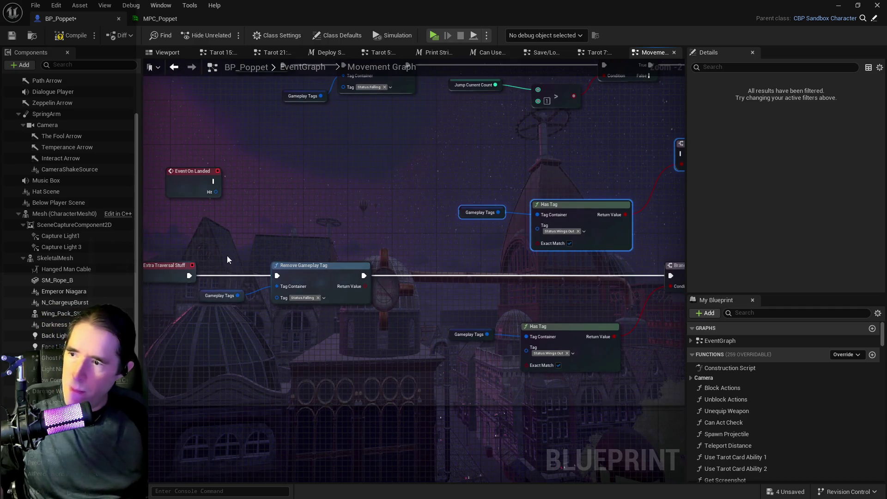
left_click_drag(247, 277, 318, 307)
key("ctrl+c")
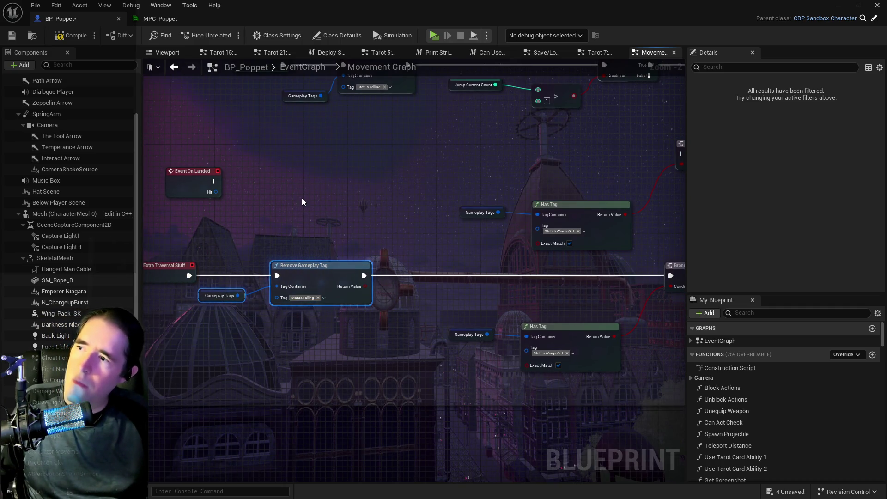
key("ctrl+v")
left_click_drag(343, 199, 326, 193)
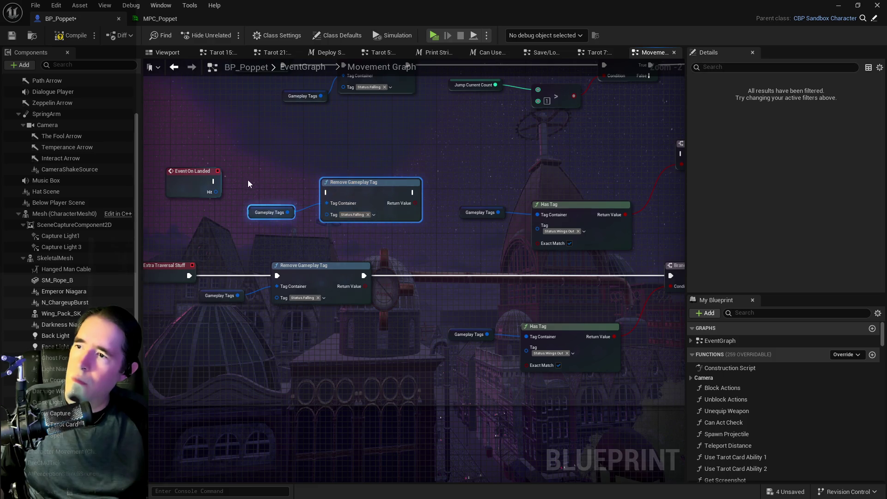
left_click_drag(214, 181, 325, 192)
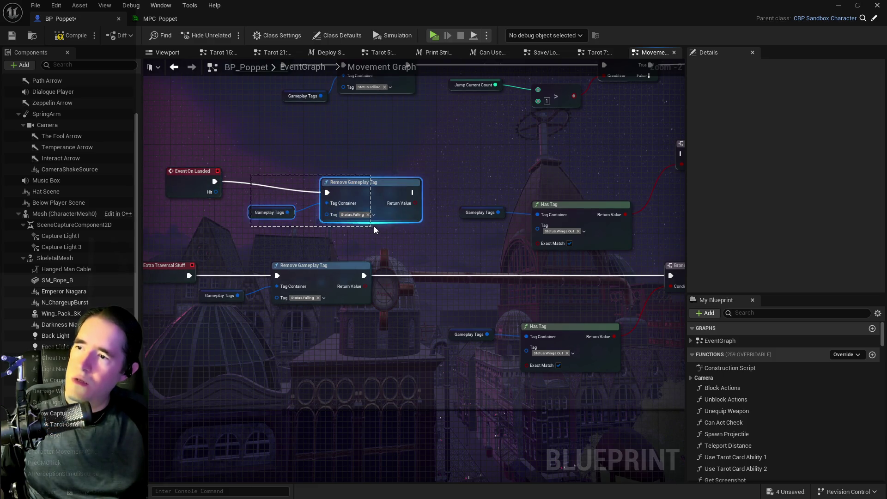
left_click_drag(383, 196, 372, 185)
- Shift the jump-count Branch right and Event On Jumped left to make room
mouse_move(647, 175)
left_mouse_down()
mouse_move(495, 242)
mouse_move(517, 279)
left_mouse_up()
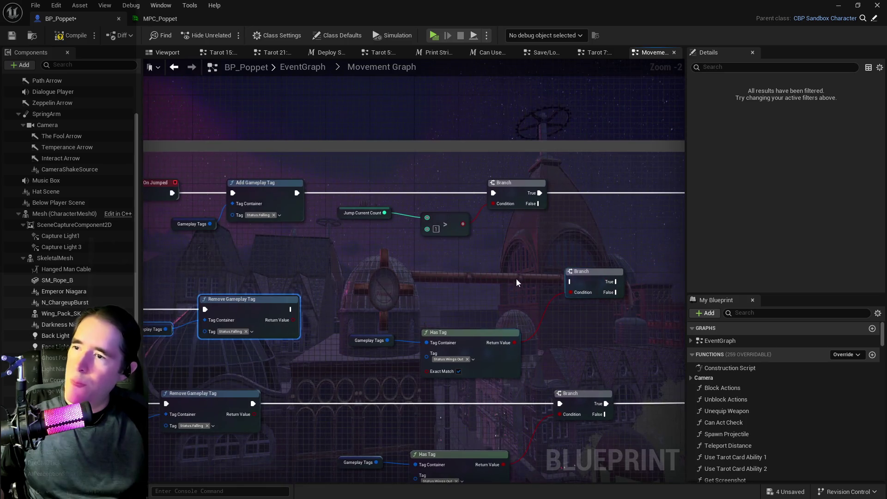
left_click_drag(353, 190, 534, 237)
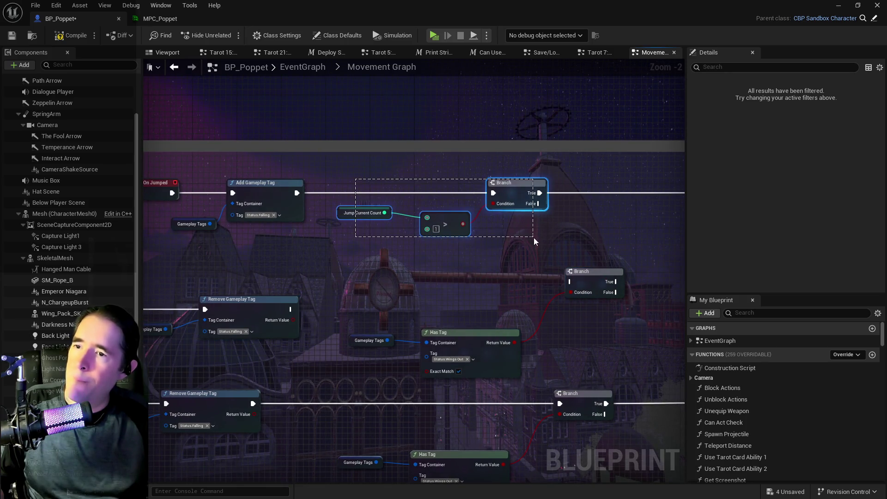
left_click_drag(520, 195, 651, 196)
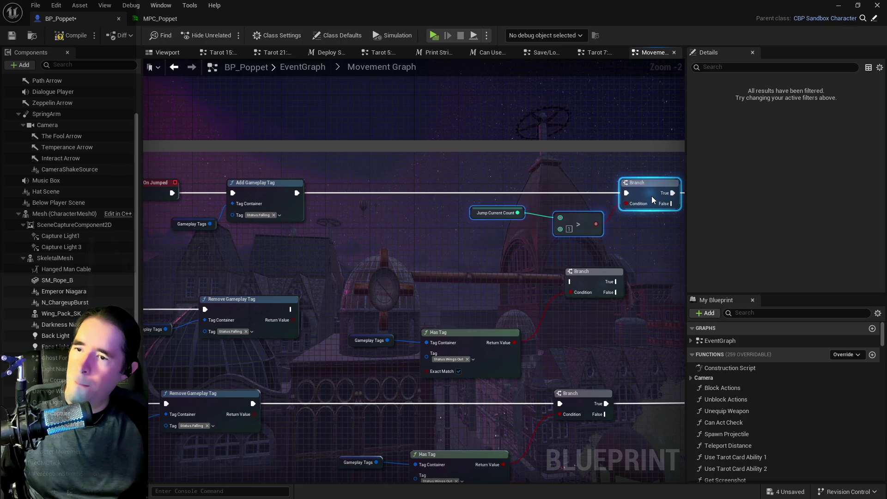
scroll(340, 231, "down", 2)
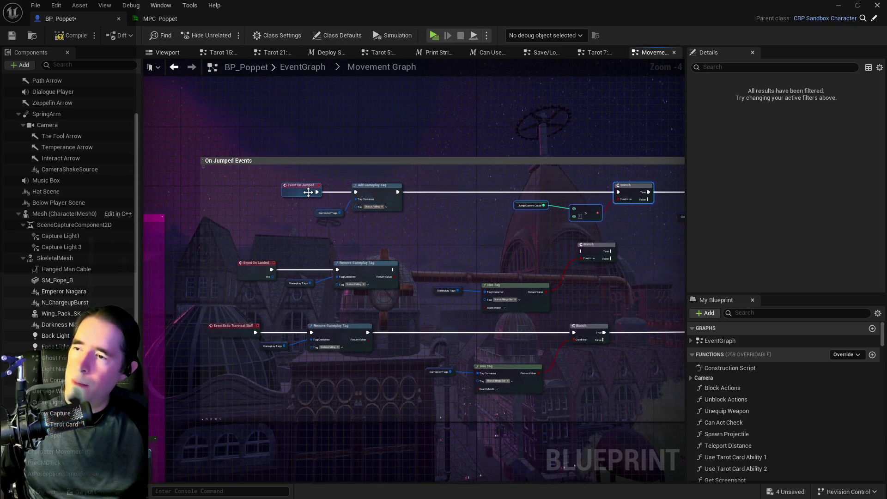
left_click_drag(308, 192, 281, 193)
mouse_move(253, 261)
left_mouse_down()
mouse_move(362, 241)
mouse_move(329, 254)
mouse_move(112, 244)
left_mouse_up()
- Place the Has Tag Branch after Event On Jumped and connect On Jumped into it
left_click_drag(338, 226, 492, 227)
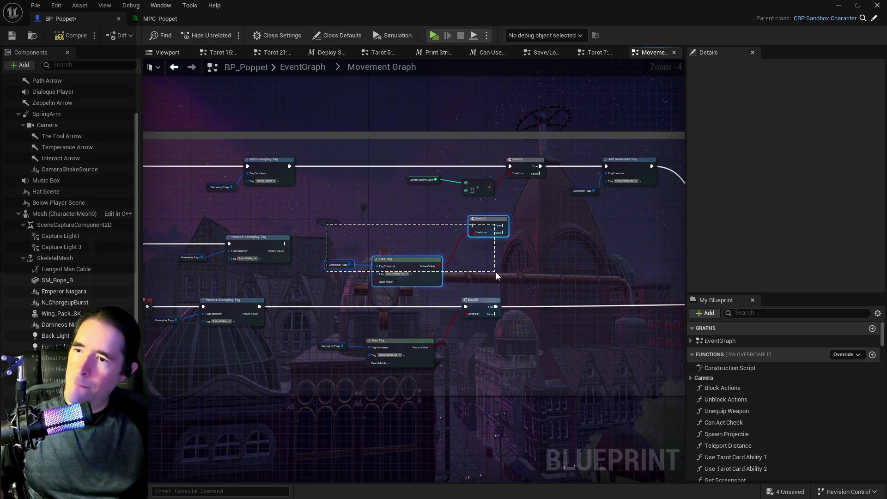
mouse_move(205, 153)
left_mouse_down()
mouse_move(291, 261)
mouse_move(293, 190)
mouse_move(304, 168)
mouse_move(379, 161)
left_mouse_up()
left_click(485, 219)
mouse_move(502, 226)
left_mouse_down()
mouse_move(358, 173)
mouse_move(387, 231)
mouse_move(337, 210)
mouse_move(499, 296)
mouse_move(317, 178)
mouse_move(276, 172)
left_mouse_up()
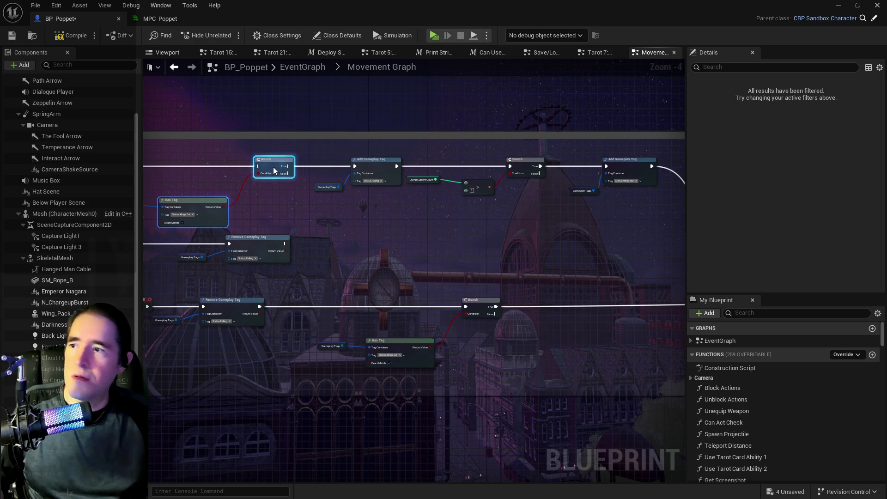
scroll(343, 196, "up", 3)
left_click_drag(326, 199, 550, 199)
mouse_move(344, 207)
left_mouse_down()
mouse_move(295, 203)
mouse_move(448, 222)
left_mouse_up()
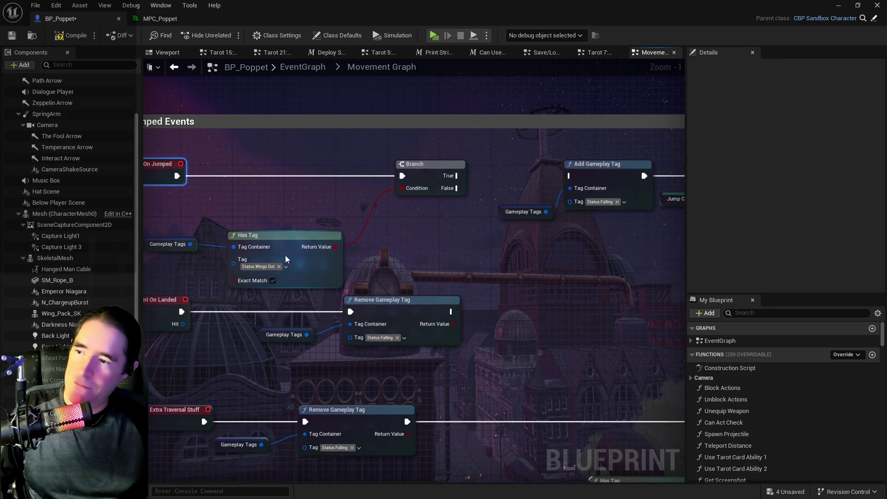
- Set the Has Tag check's tag to Tarot 4: The Emperor Active
left_click(274, 267)
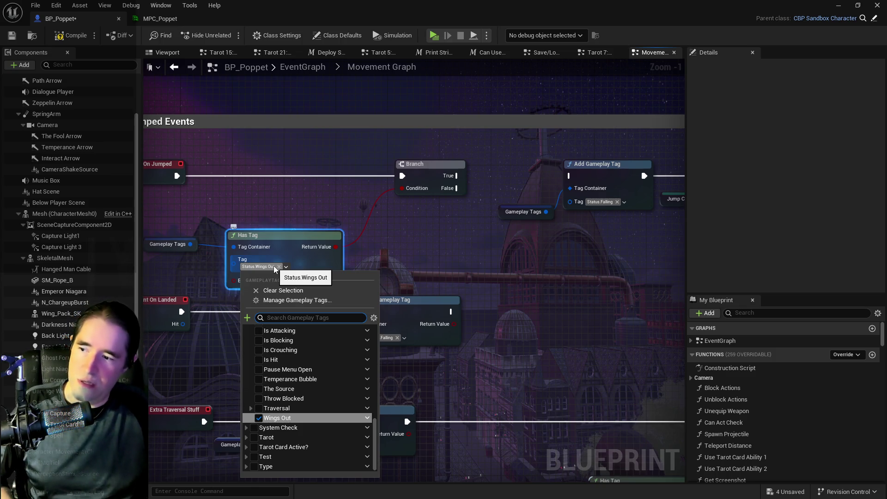
type("emper")
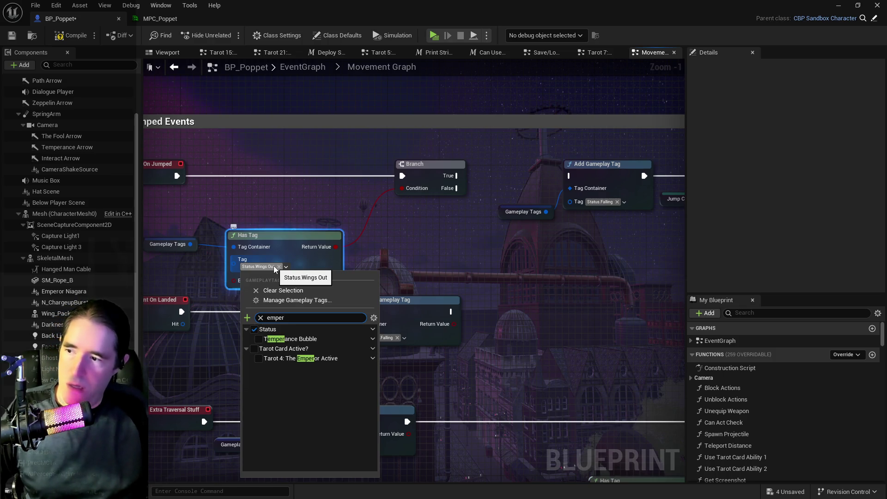
left_click(259, 358)
left_click(408, 247)
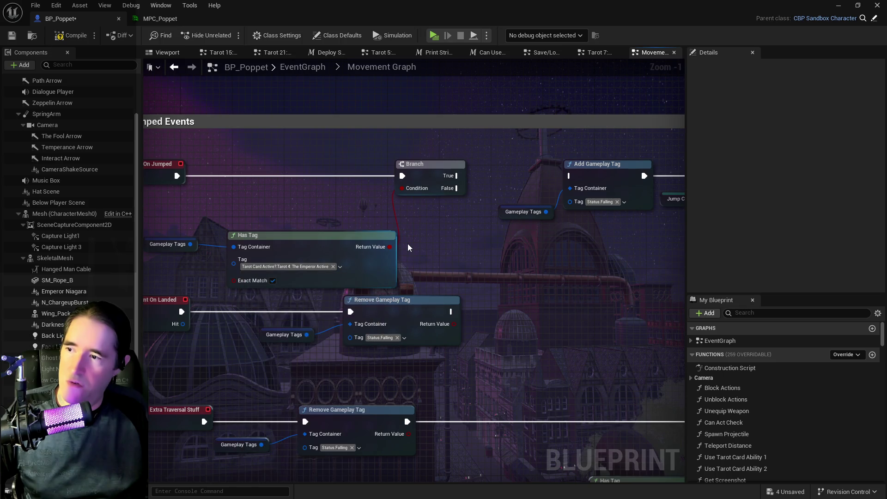
- Wire the Branch's False output into Add Gameplay Tag and select the On Landed Remove Gameplay Tag node
mouse_move(457, 175)
left_mouse_down()
mouse_move(464, 186)
mouse_move(558, 175)
left_mouse_up()
scroll(411, 247, "down", 1)
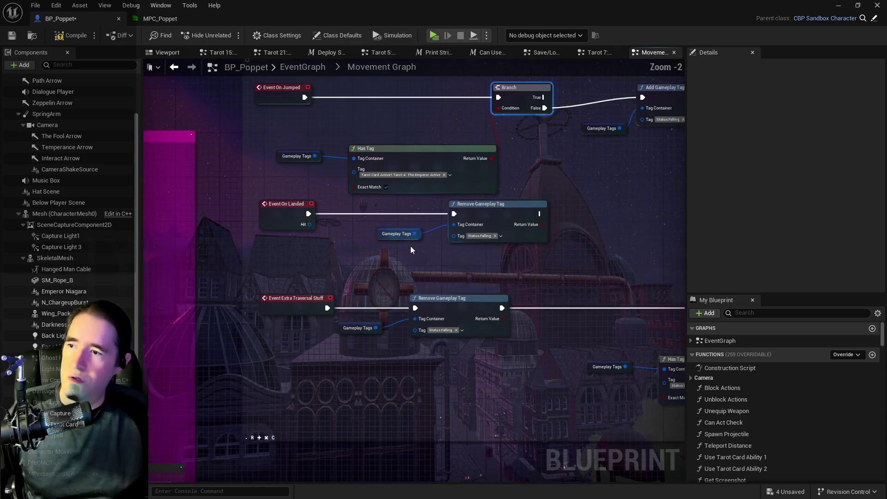
left_click(478, 218)
- Shift the On Landed tag-removal nodes right, compile and save BP_Poppet, then start Play
mouse_move(478, 218)
left_mouse_down()
mouse_move(597, 212)
mouse_move(545, 212)
left_mouse_up()
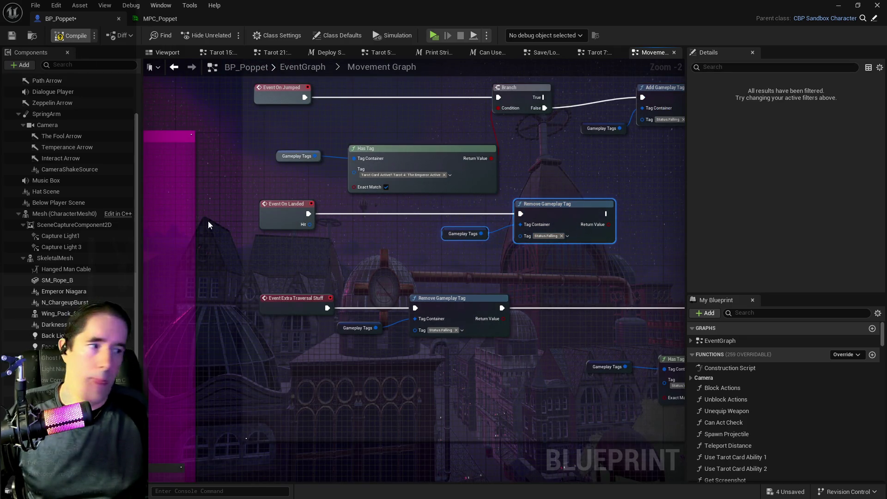
key("F7")
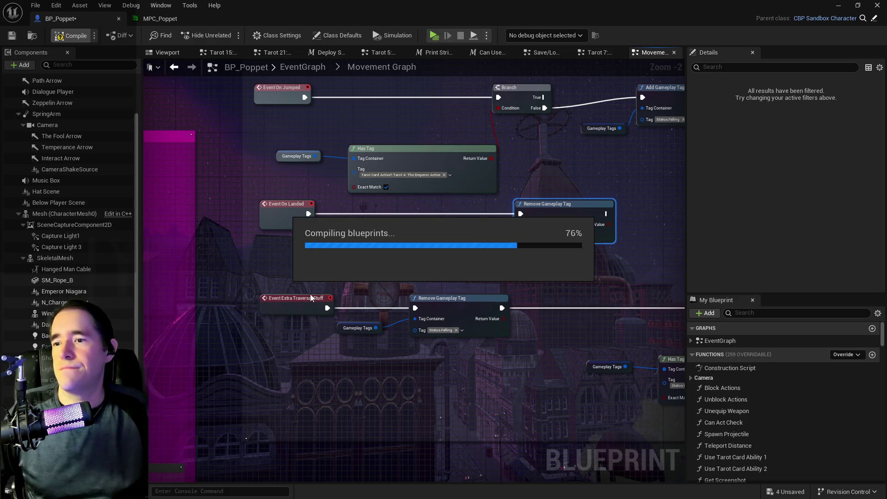
key("ctrl+s")
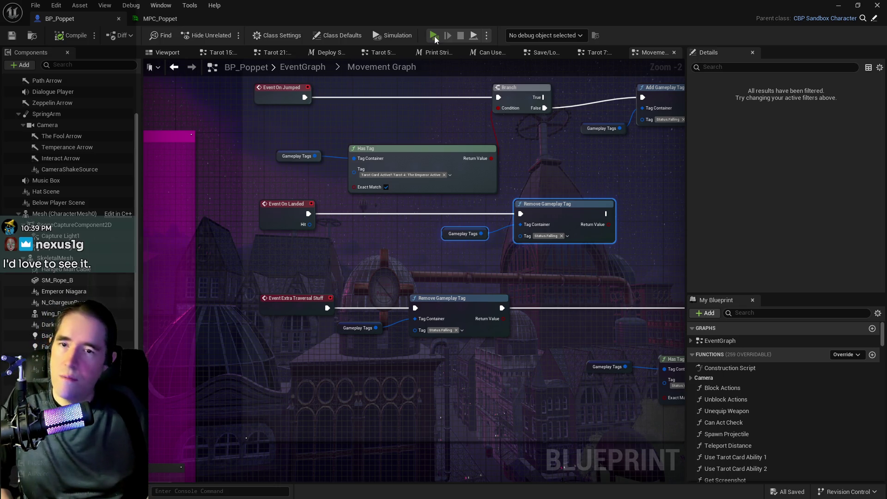
left_click(434, 36)
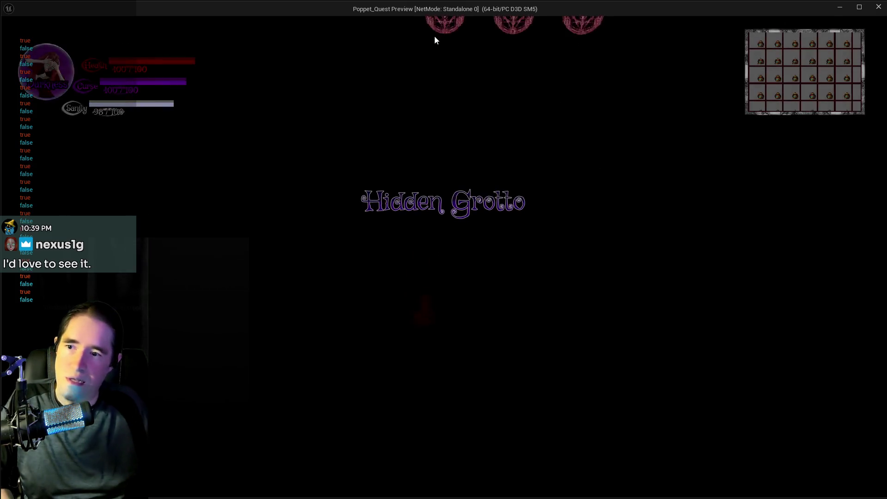
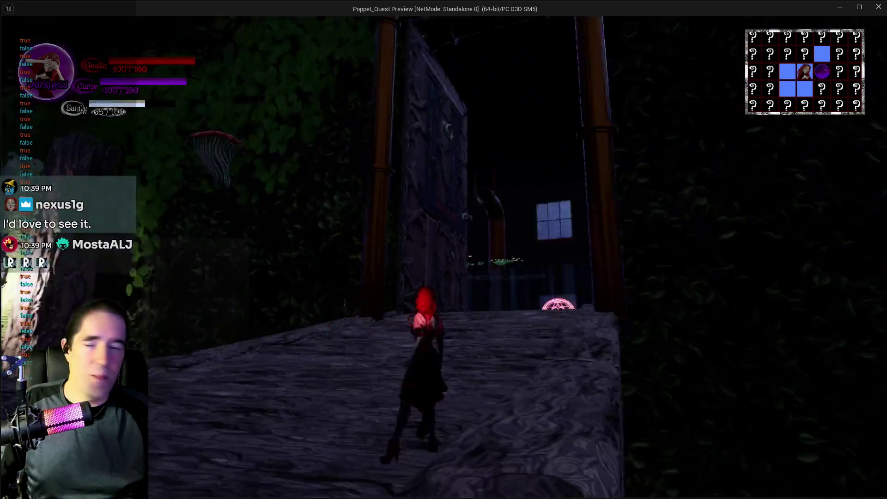
- Leave the standalone preview and stop the running Blueprint simulation
key("alt+Tab")
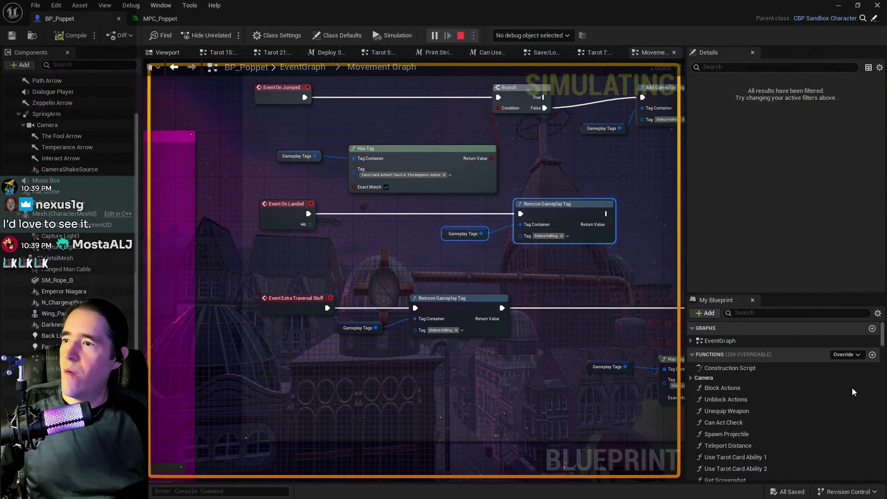
key("Escape")
scroll(478, 357, "down", 4)
left_click_drag(500, 385, 303, 301)
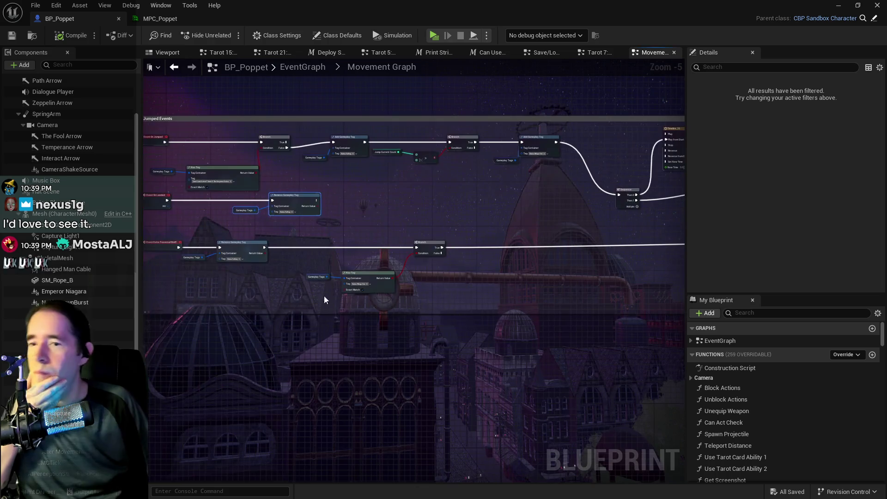
- Pan the Movement Graph across the jump, Launch and Time Till Impact comments, then move the Blueprint window aside
scroll(583, 319, "down", 1)
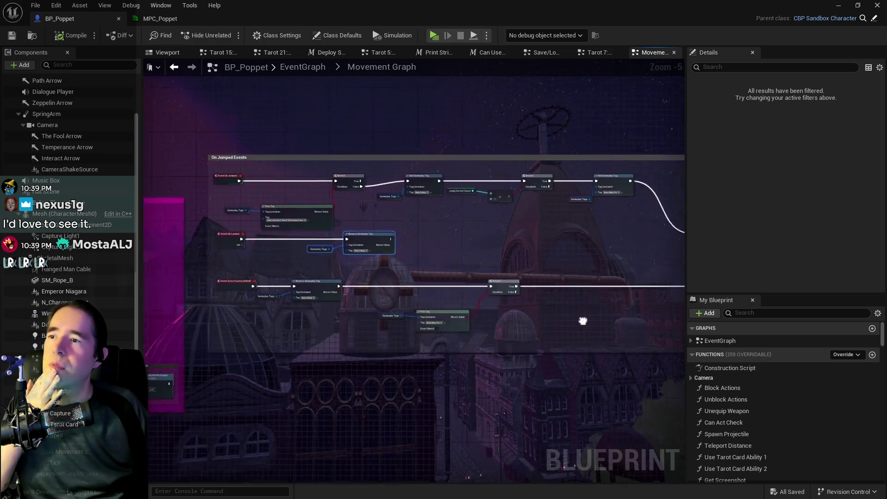
left_click_drag(582, 319, 626, 307)
scroll(539, 301, "down", 2)
mouse_move(539, 301)
left_mouse_down()
mouse_move(420, 283)
mouse_move(471, 256)
mouse_move(226, 268)
left_mouse_up()
scroll(225, 268, "up", 4)
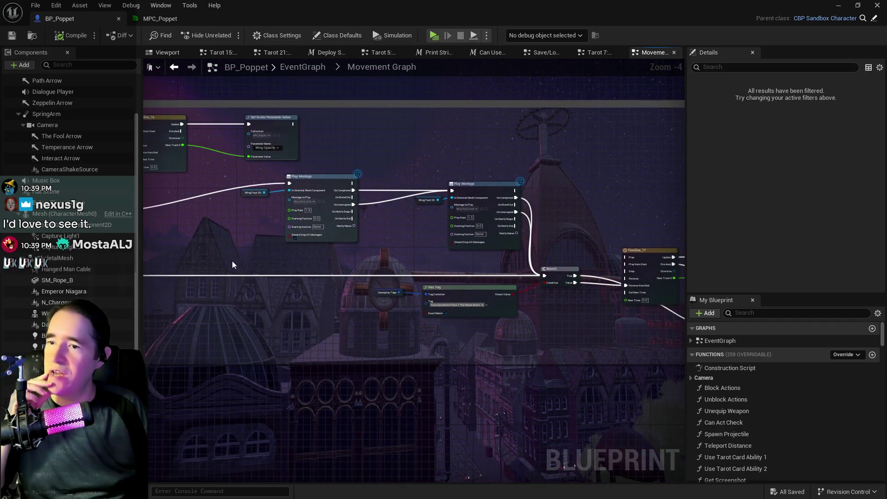
scroll(377, 292, "down", 2)
left_click_drag(475, 452, 238, 319)
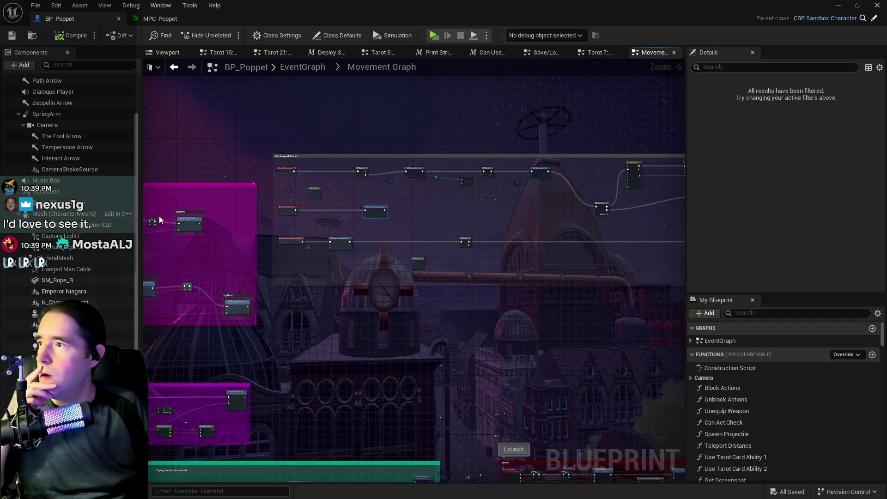
left_click_drag(270, 17, 886, 69)
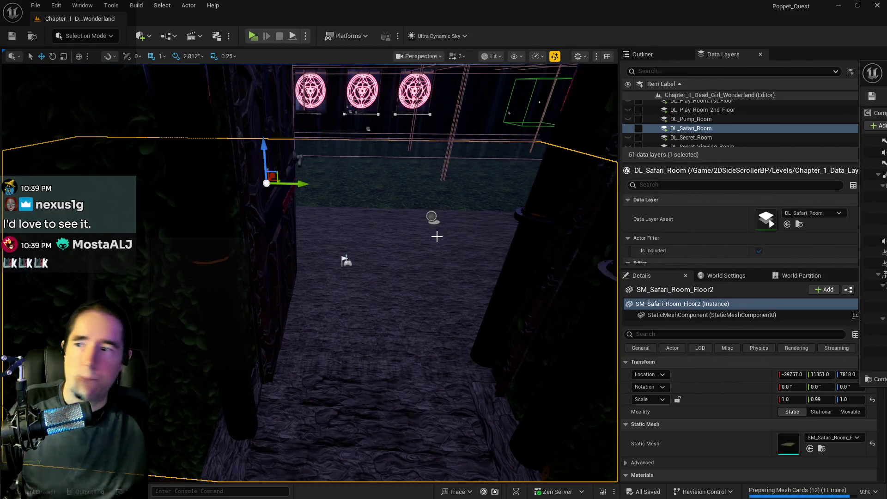
- Fly the viewport camera to face the dark wall and door, then open DL_Safari_Room's layer options
scroll(436, 236, "up", 2)
key("w")
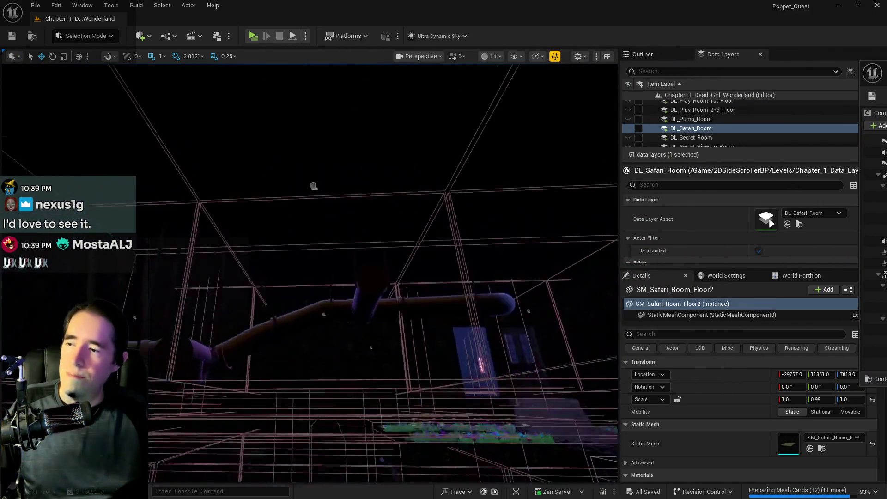
left_click_drag(404, 272, 404, 272)
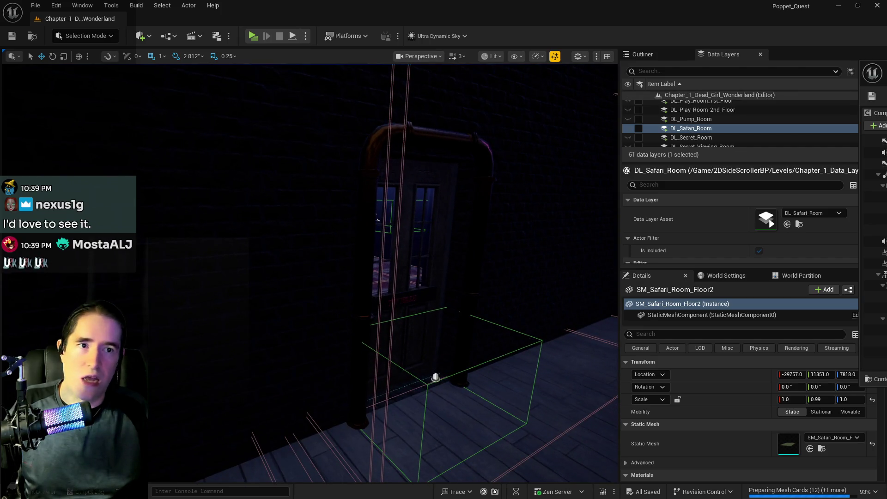
scroll(716, 140, "up", 10)
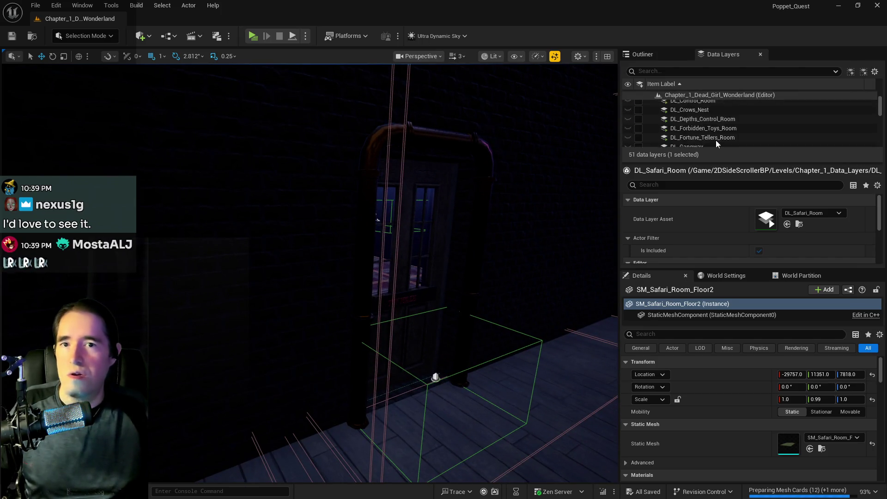
scroll(655, 109, "down", 1)
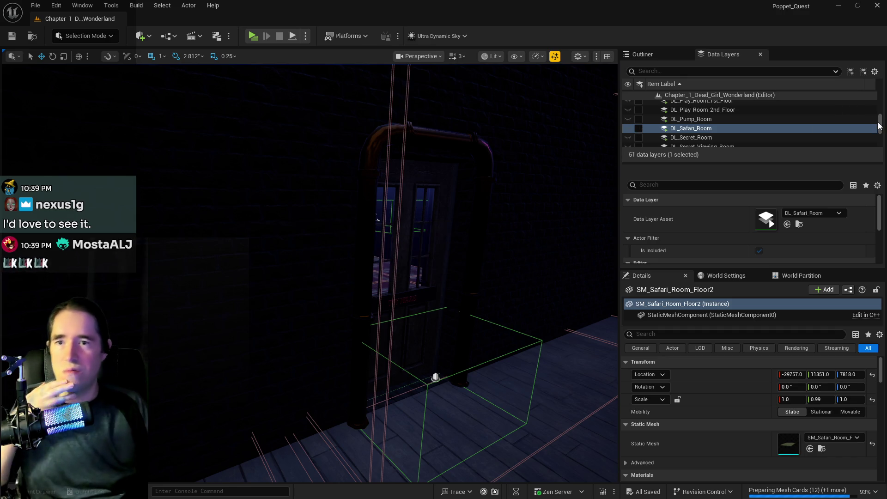
right_click(702, 130)
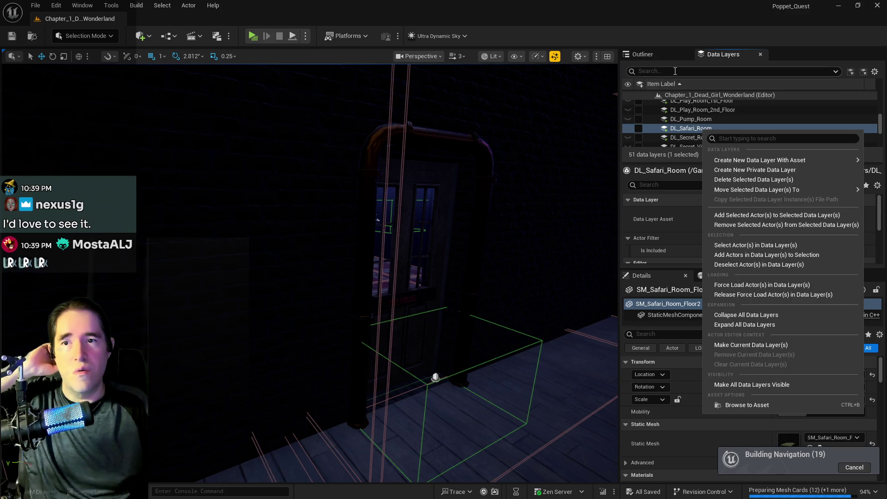
- Load DL_Safari_Room, DL_Pump_Room, DL_Staff_Only and DL_Storage_Room in the editor
left_click(679, 54)
left_click(719, 54)
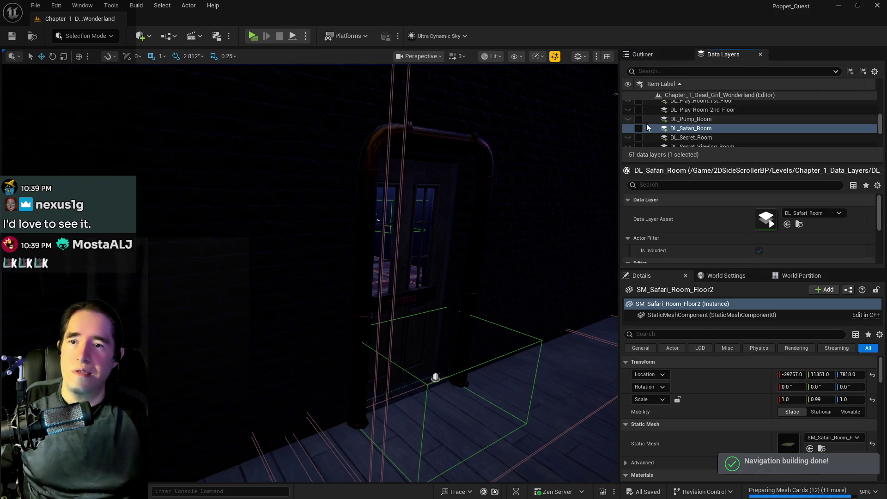
left_click(640, 129)
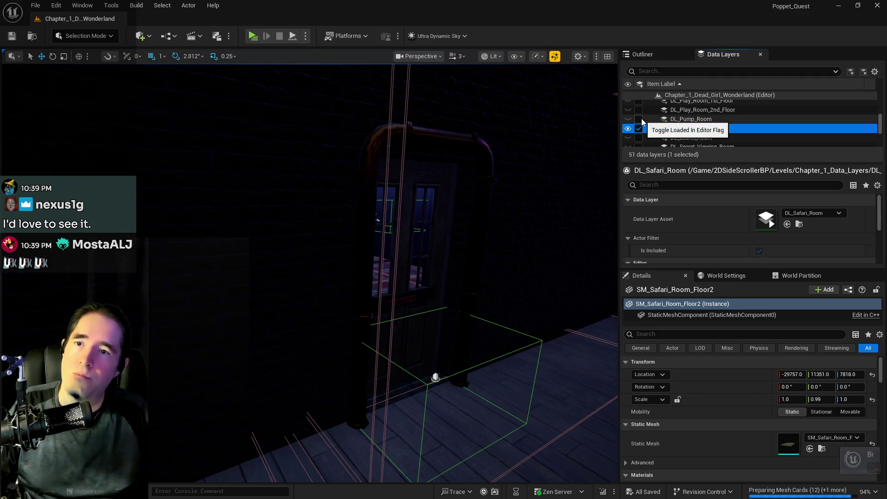
scroll(647, 123, "down", 2)
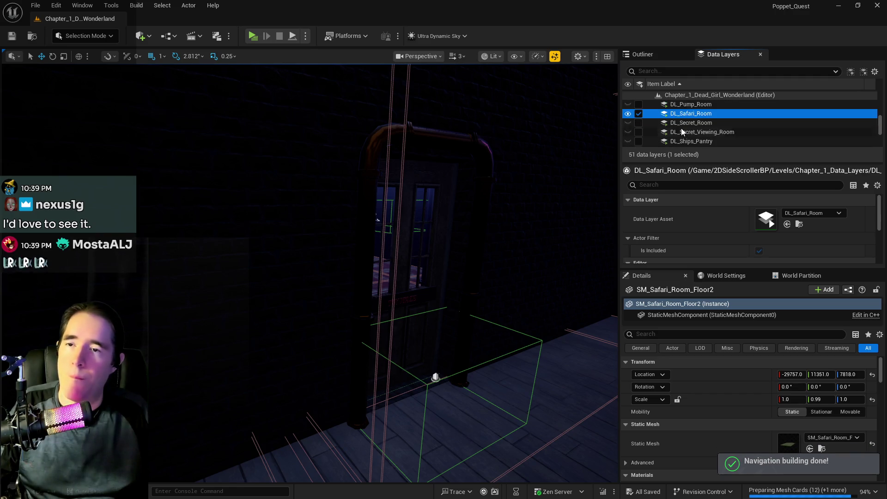
left_click(638, 104)
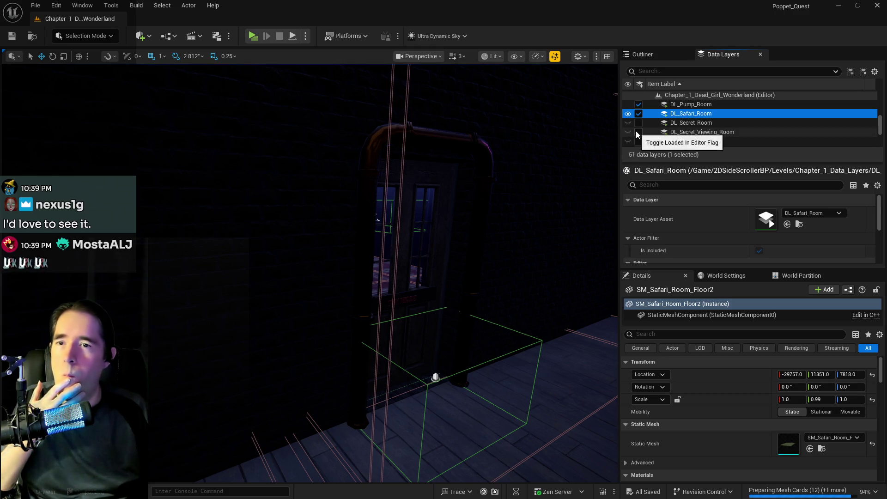
scroll(636, 131, "down", 3)
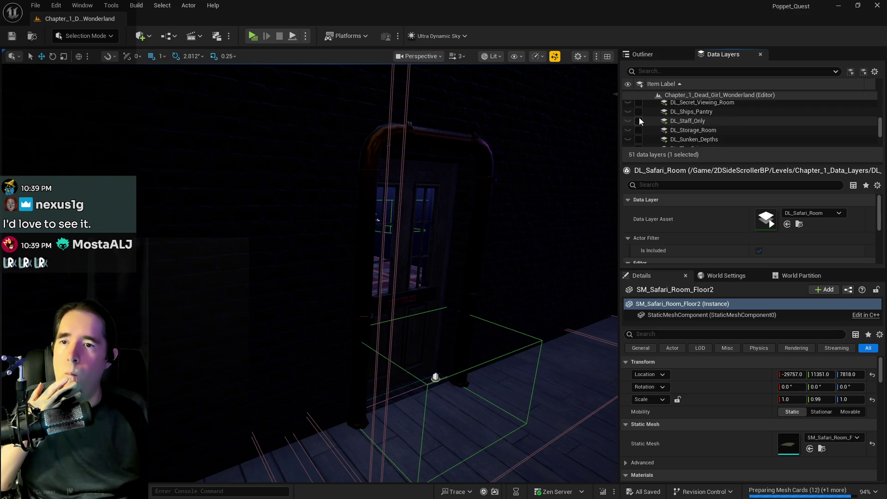
left_click(639, 119)
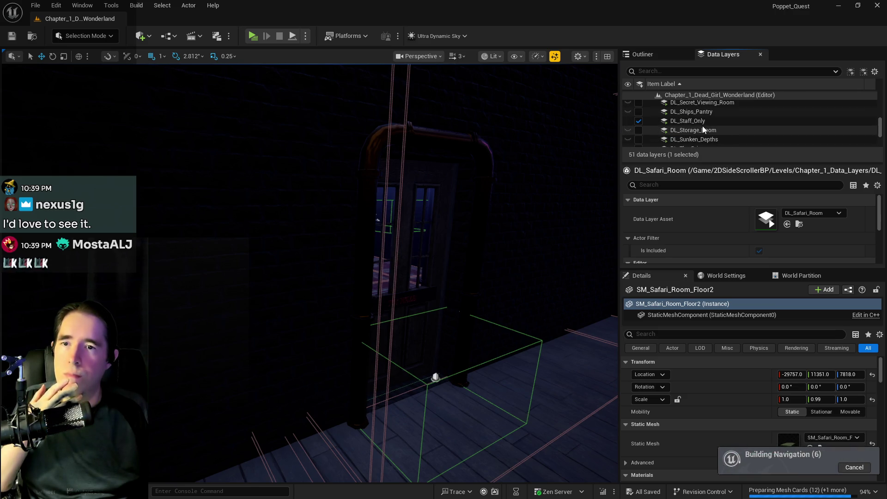
left_click(681, 130)
left_click(643, 128)
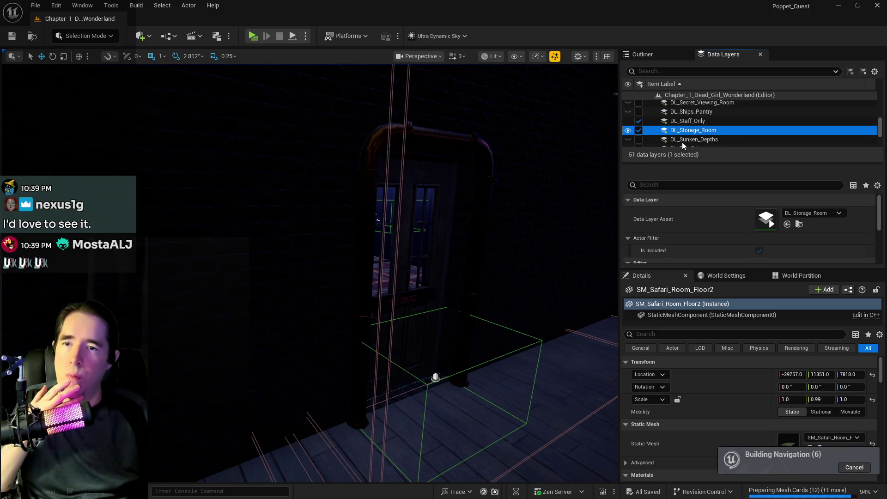
- Load DL_The_Camp_Site, DL_Toy_Maze, DL_Waiting_Room and DL_Washroom in the editor
scroll(688, 139, "down", 2)
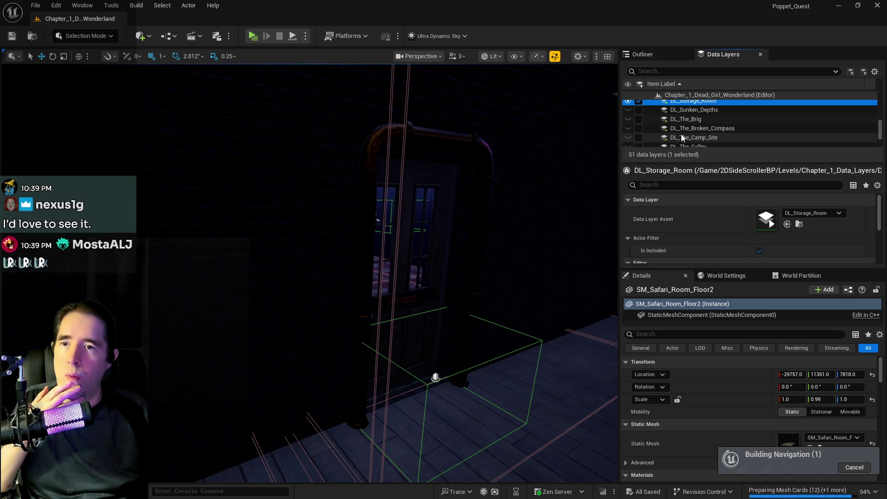
left_click(676, 126)
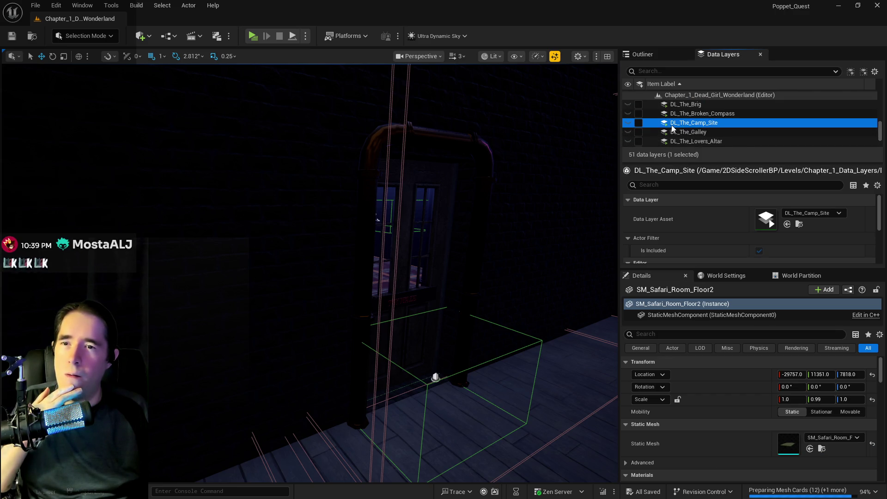
left_click(639, 123)
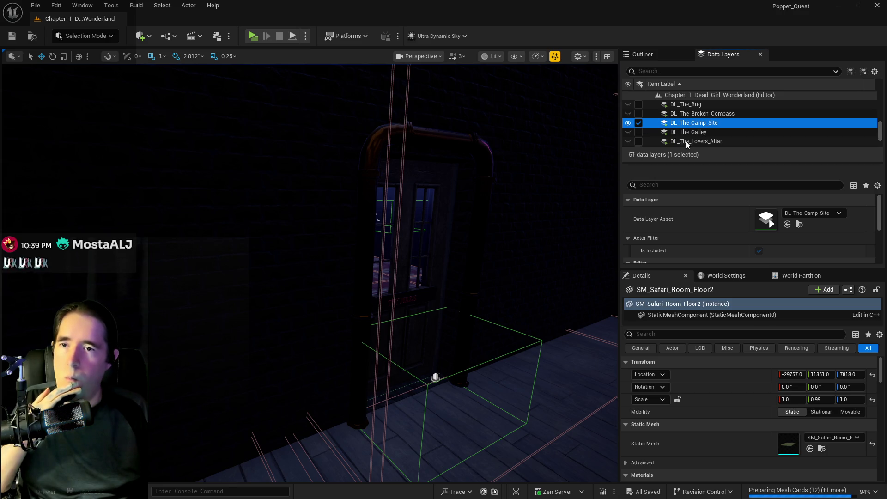
left_click(686, 141)
scroll(682, 134, "down", 3)
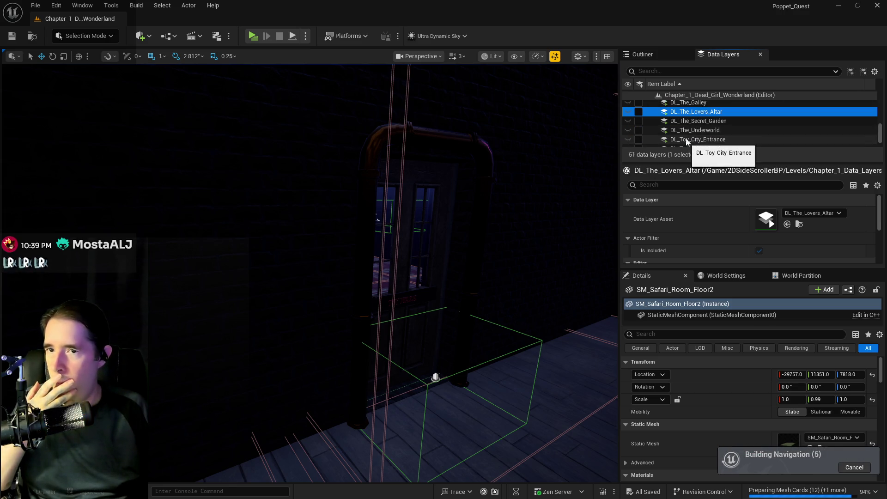
left_click(689, 140)
scroll(689, 141, "down", 3)
left_click(692, 120)
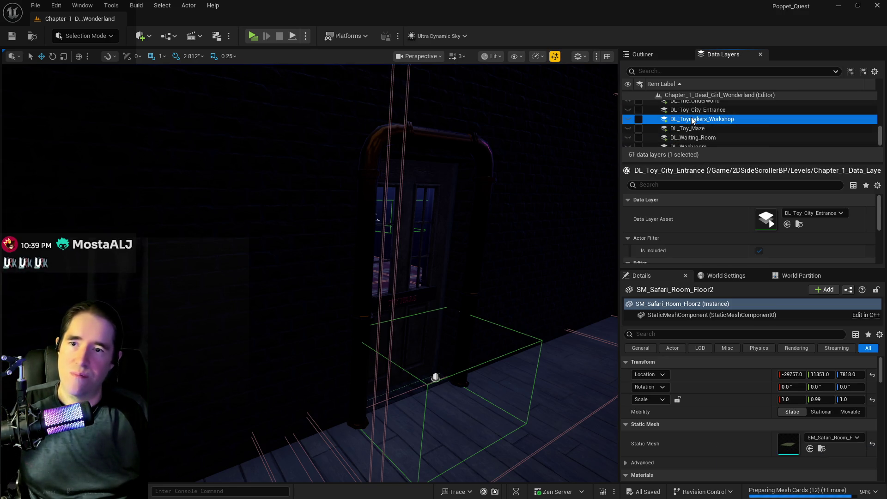
left_click(692, 129)
left_click(640, 128)
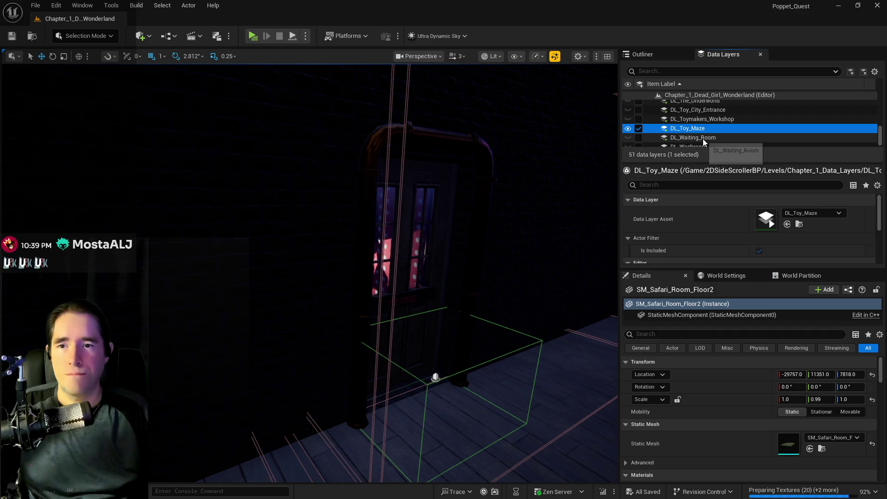
left_click(703, 138)
left_click(639, 137)
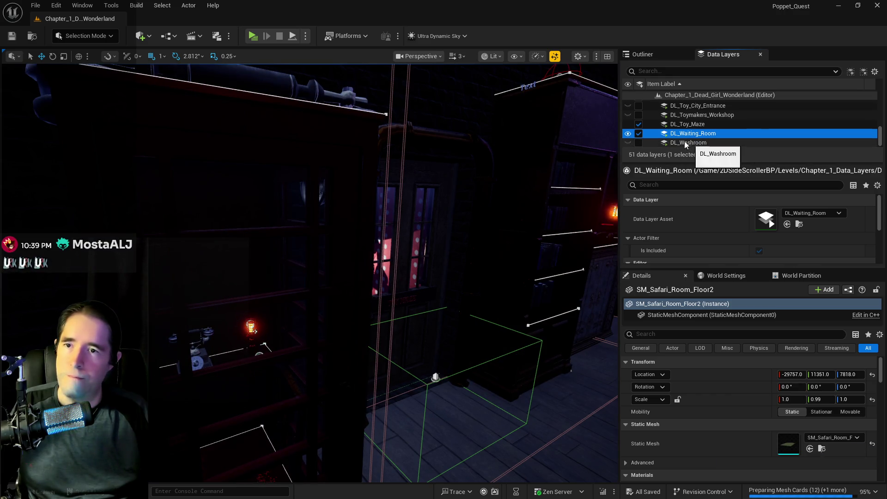
left_click(638, 142)
scroll(685, 139, "up", 6)
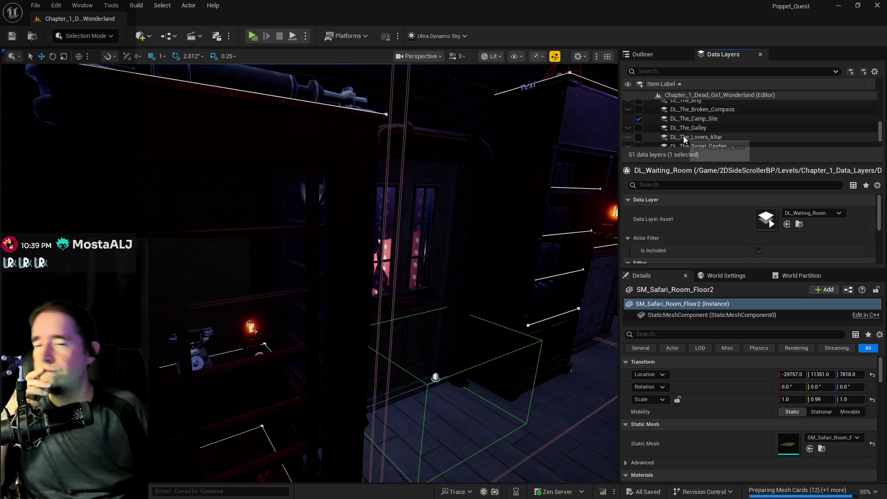
- Load the DL_Patricks_Room, DL_Music_Room and DL_Magician_Room data layers
scroll(685, 138, "up", 4)
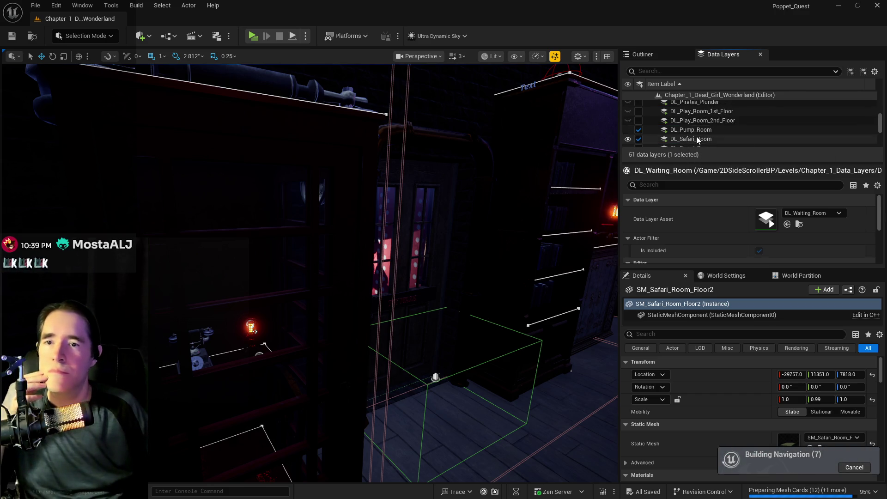
scroll(691, 129, "up", 2)
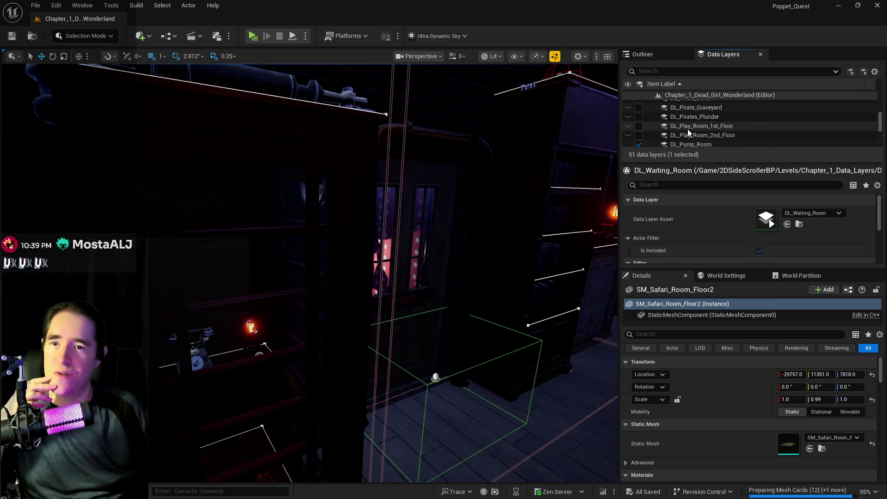
scroll(690, 129, "up", 1)
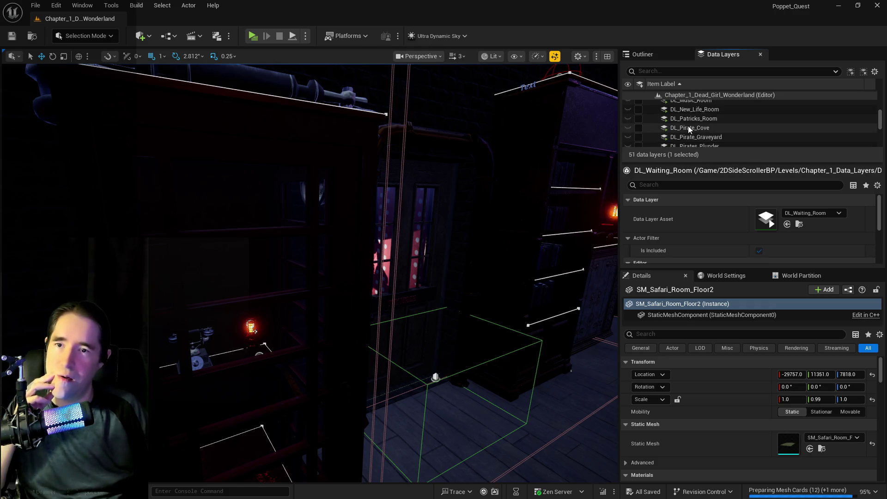
left_click(649, 120)
left_click(639, 119)
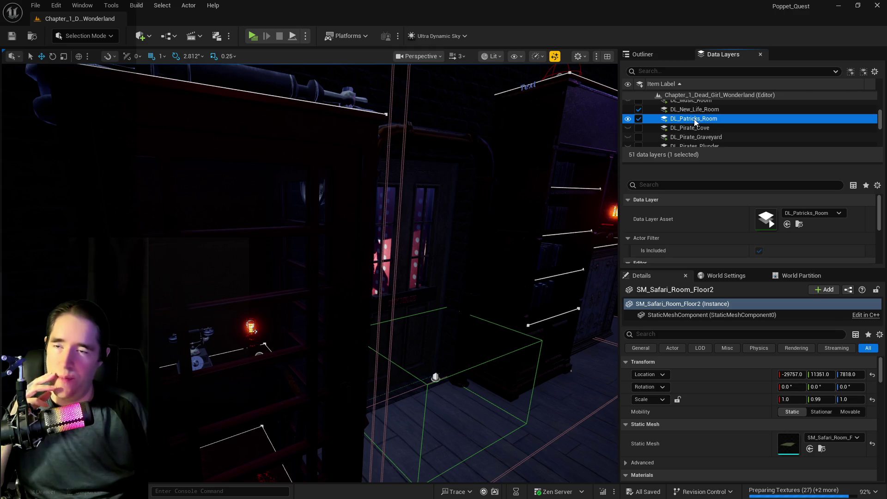
scroll(695, 121, "up", 3)
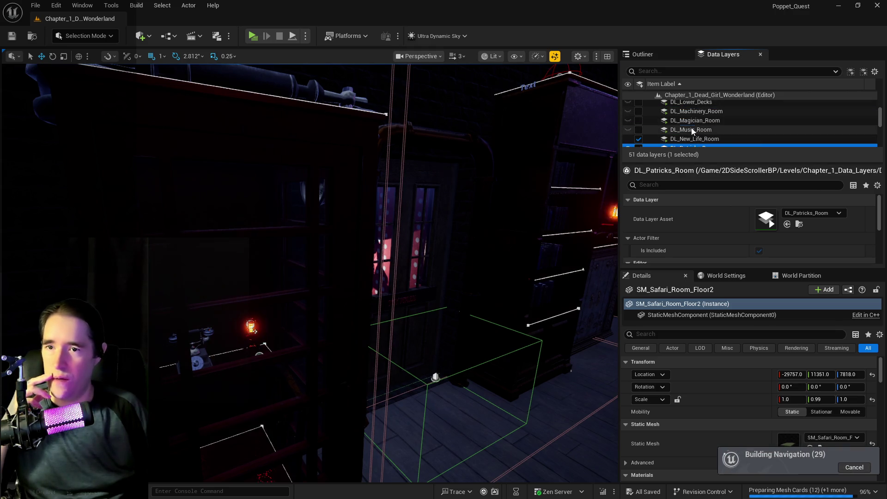
left_click(692, 130)
left_click(640, 129)
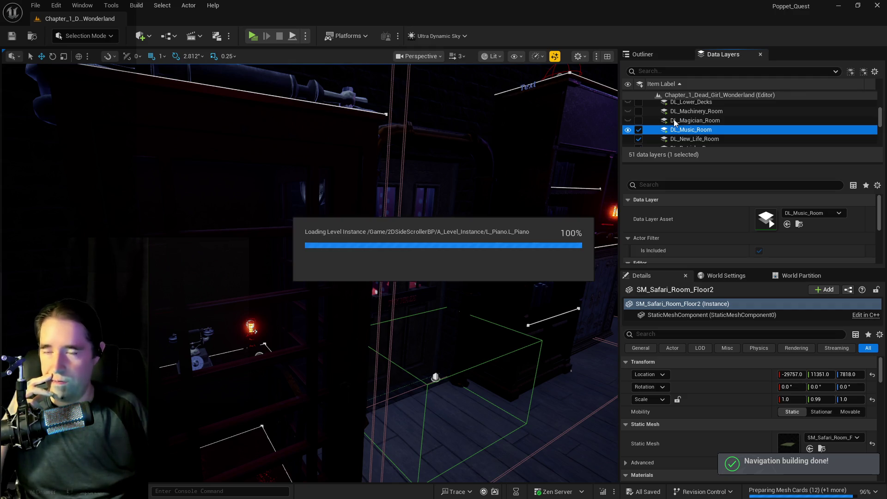
left_click(671, 120)
left_click(640, 121)
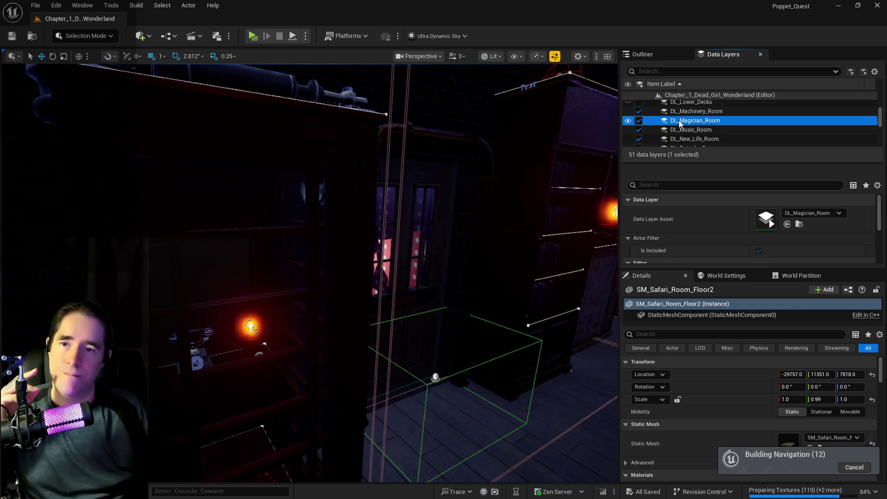
- Load the DL_Library, DL_Hall_Of_Records and DL_Forbidden_Toys_Room data layers
scroll(679, 123, "up", 3)
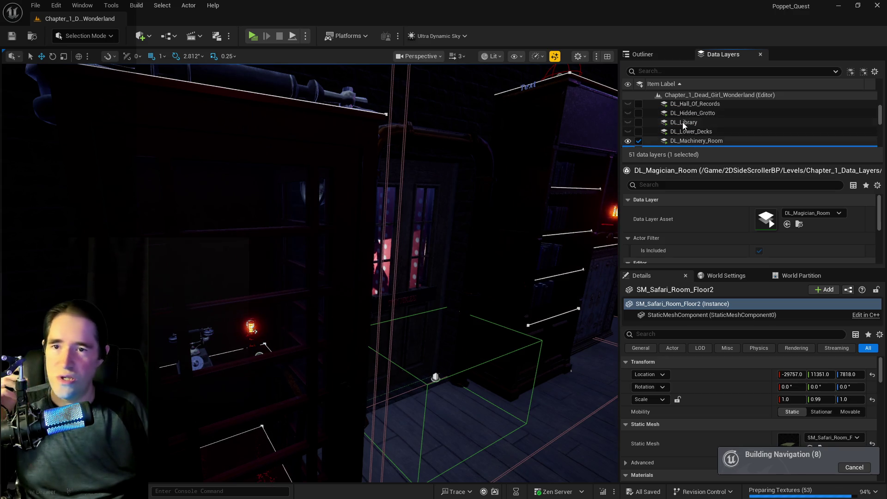
left_click(680, 124)
left_click(639, 123)
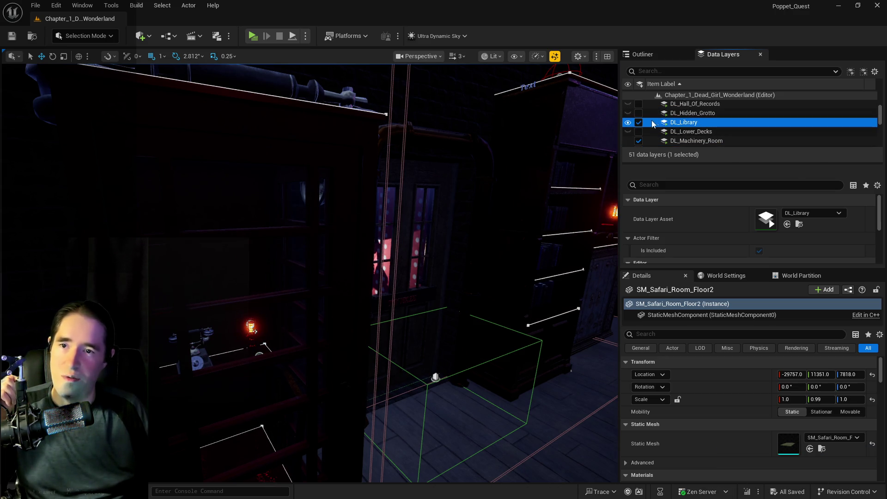
left_click(688, 115)
scroll(687, 116, "up", 2)
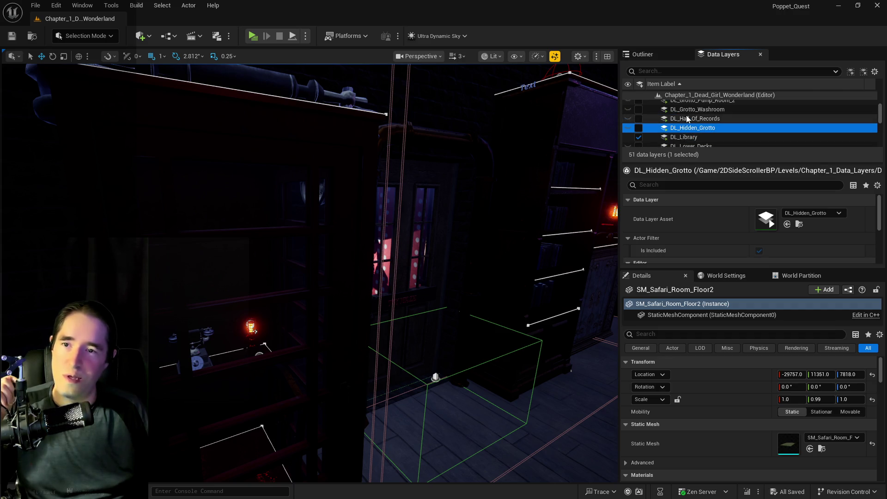
left_click(652, 119)
left_click(638, 120)
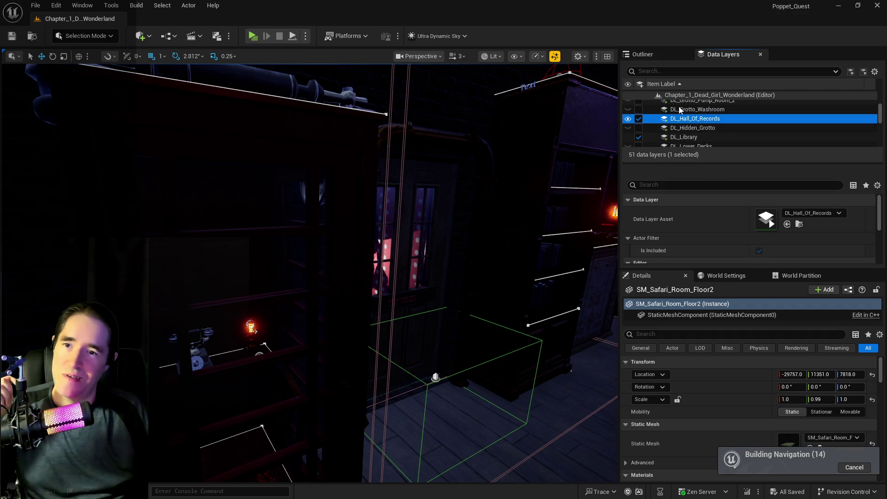
left_click(689, 109)
scroll(689, 111, "up", 4)
scroll(689, 111, "up", 2)
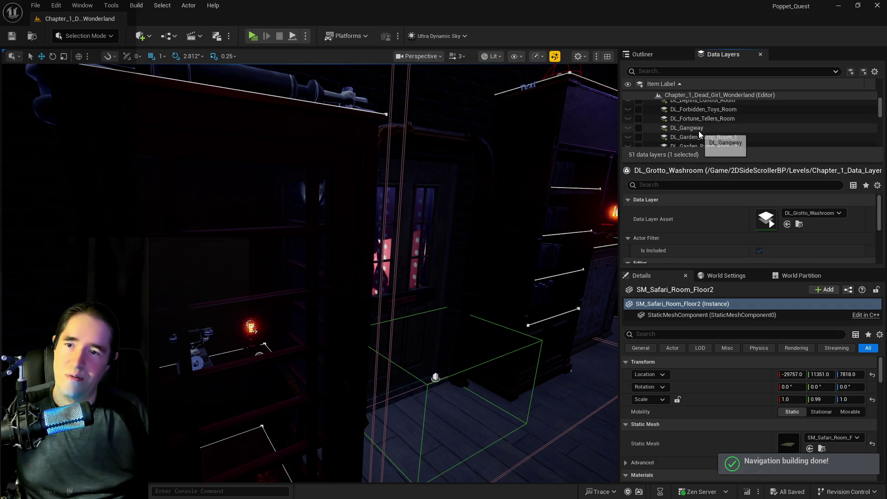
left_click(698, 128)
left_click(692, 109)
left_click(639, 109)
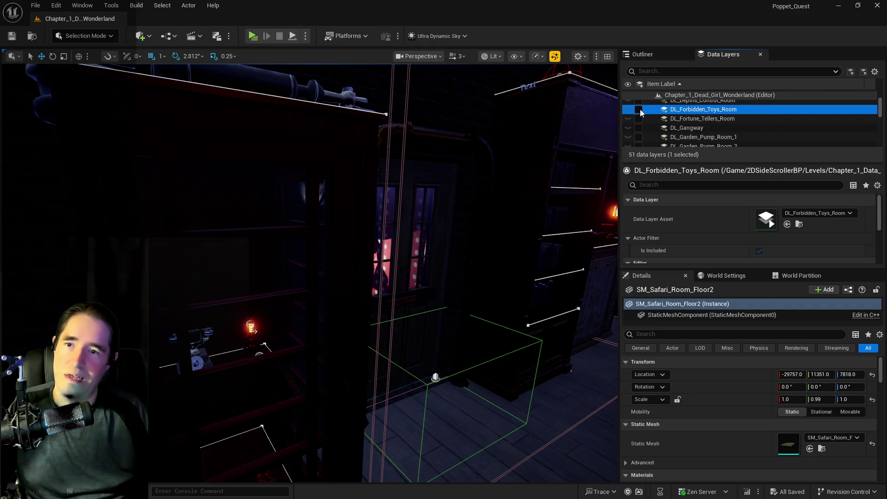
- Load DL_Charlottes_Bedroom and DL_Chapel, then fly the camera toward the door above the floor
scroll(722, 129, "up", 3)
left_click(688, 139)
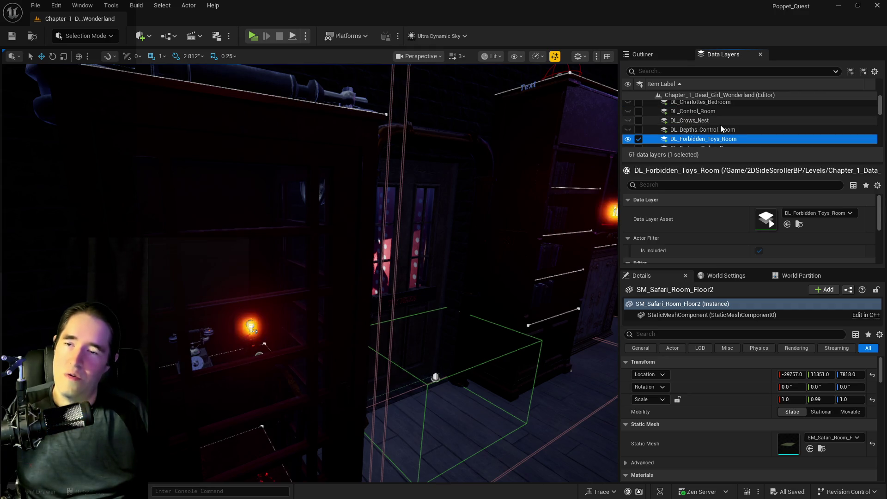
left_click(678, 130)
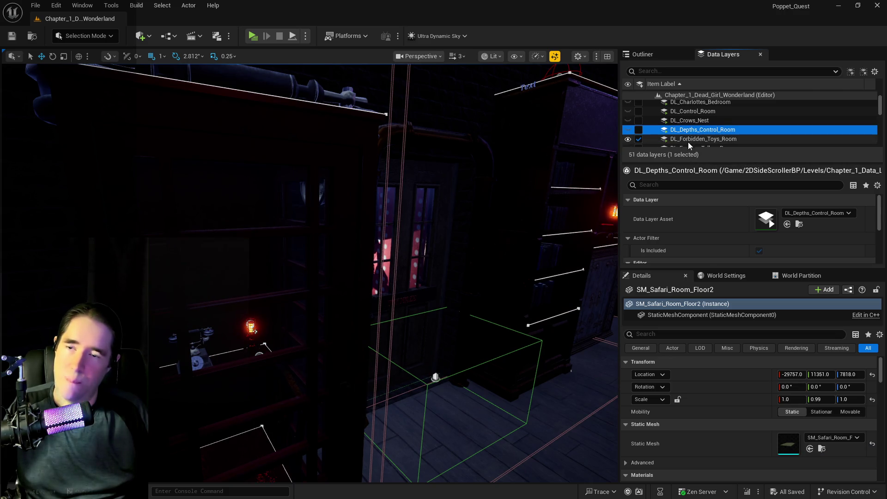
key("Up")
scroll(700, 136, "up", 3)
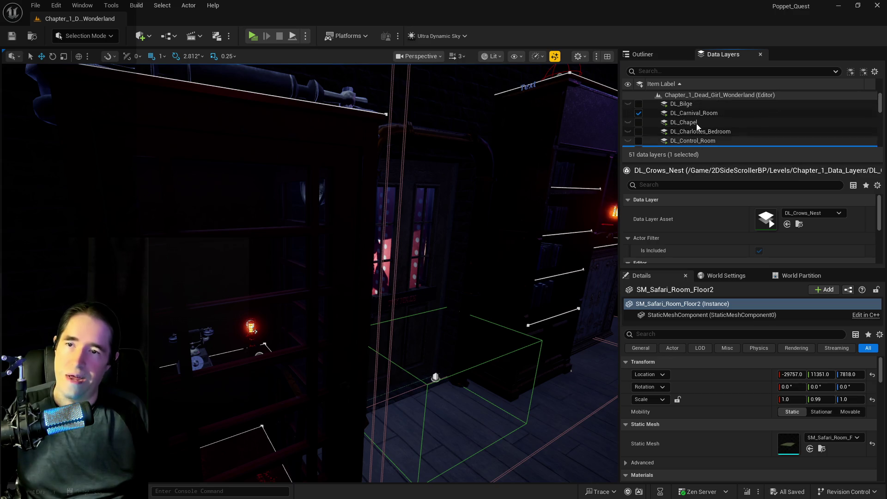
scroll(642, 144, "down", 2)
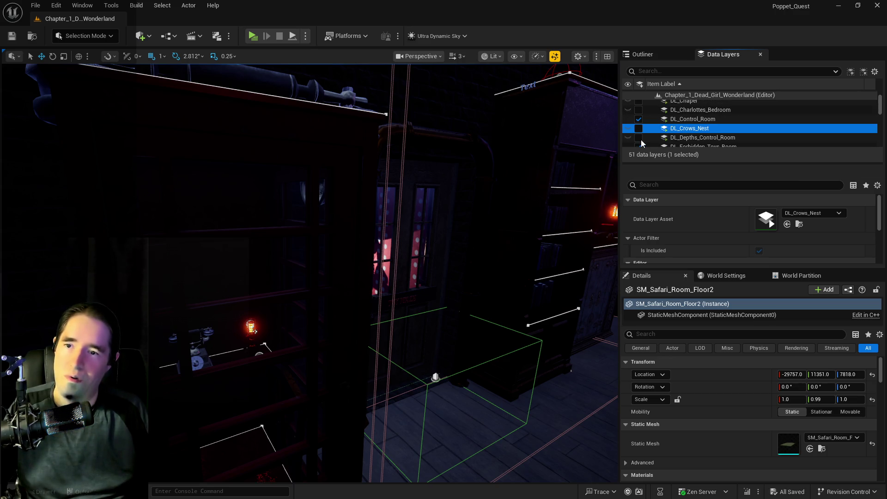
scroll(664, 135, "up", 3)
left_click(687, 140)
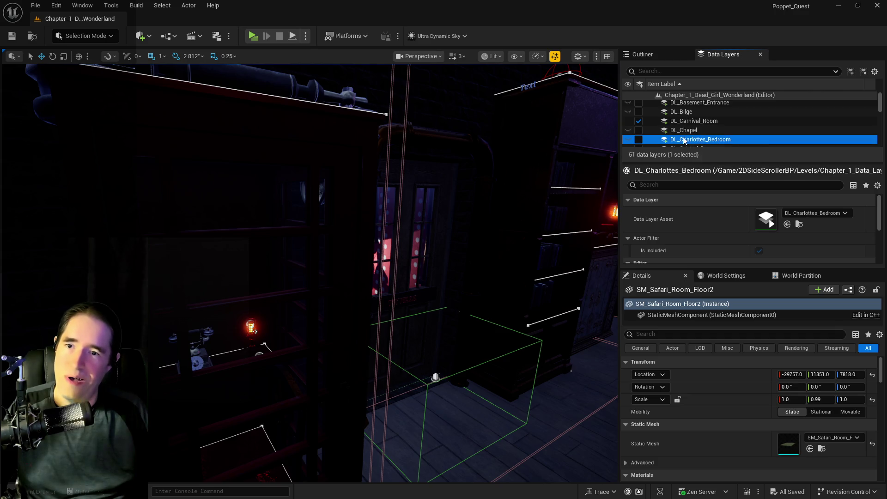
left_click(640, 139)
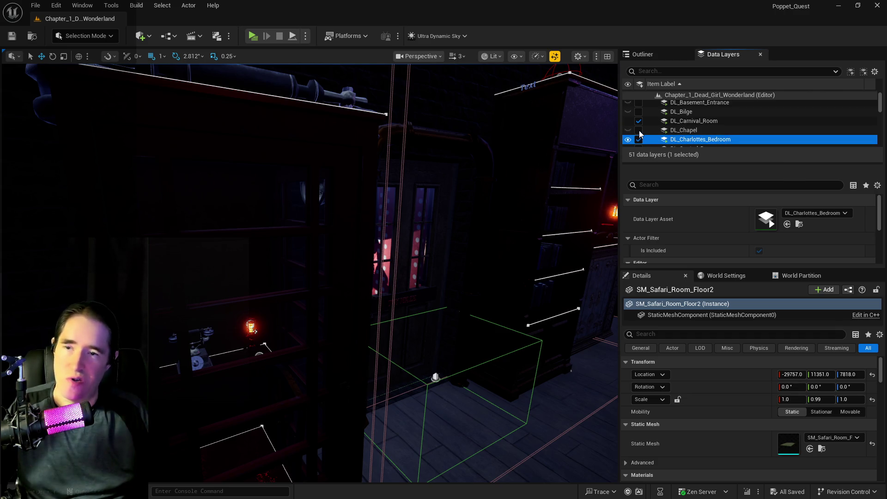
left_click(640, 132)
left_click(680, 141)
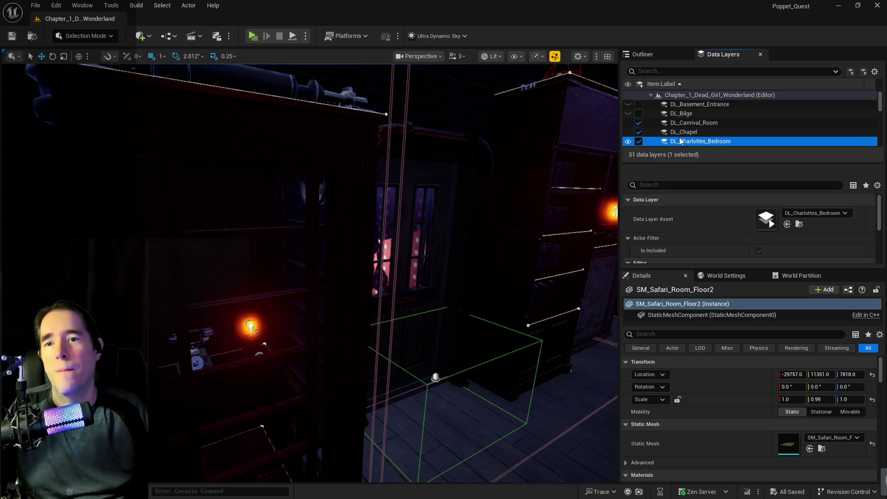
mouse_move(389, 284)
left_mouse_down()
mouse_move(383, 222)
mouse_move(389, 284)
mouse_move(365, 305)
mouse_move(351, 296)
mouse_move(463, 210)
left_mouse_up()
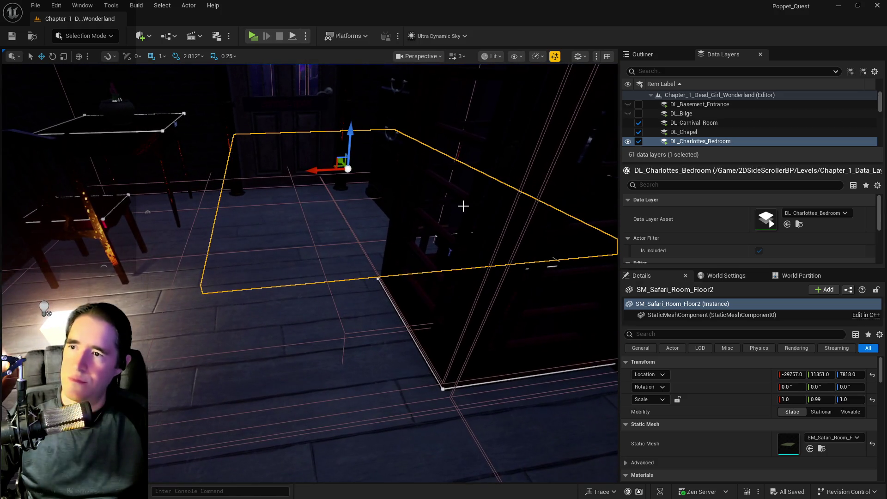
left_click_drag(468, 180, 340, 76)
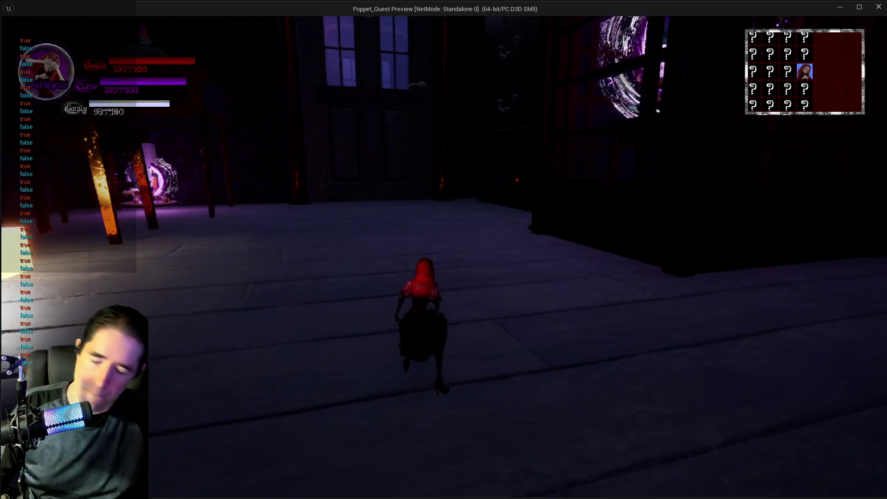
- Choose The Magician tarot card and run the character toward the shelves
key("Tab")
left_click(183, 139)
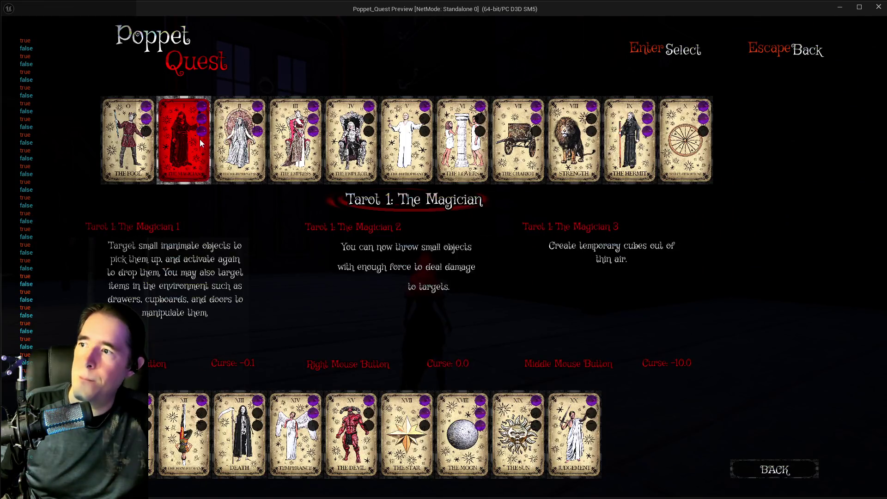
key("w")
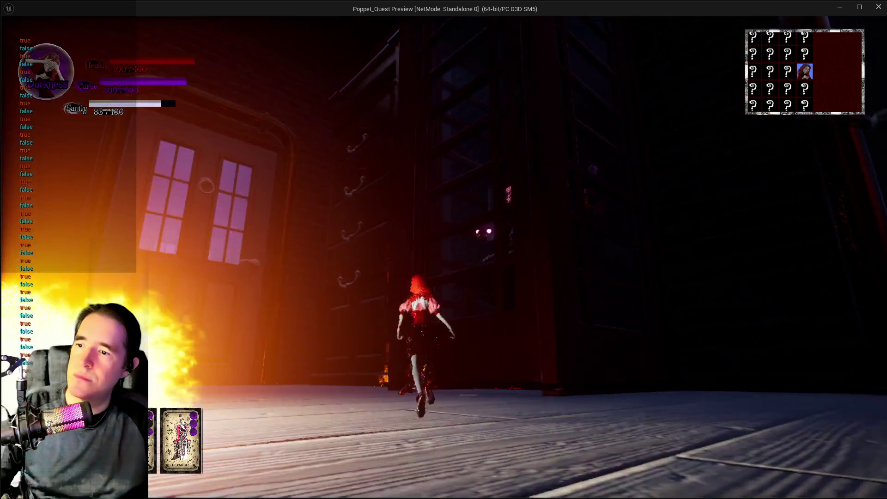
key("a")
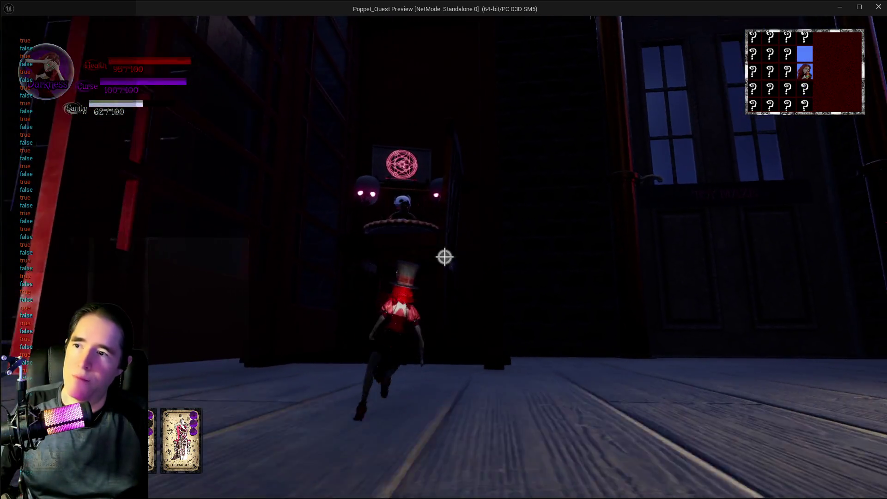
- Bring the tarot card menu back up, showing Tarot 11: Justice
key("Tab")
key("Escape")
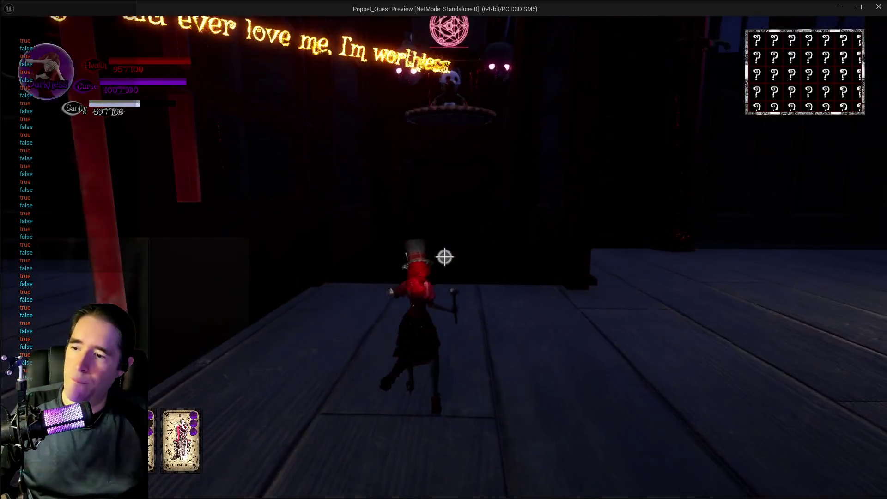
key("Tab")
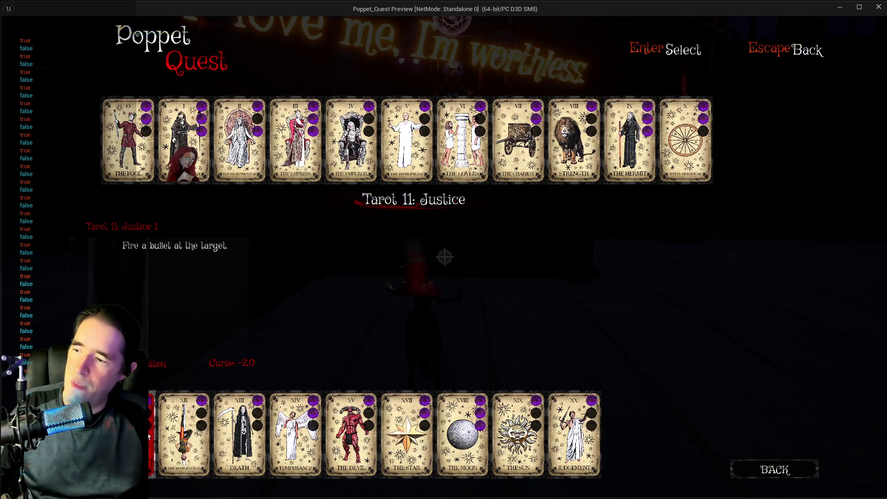
- Resume play, leaving the phone booth and running through the sofa room
key("Escape")
key("w")
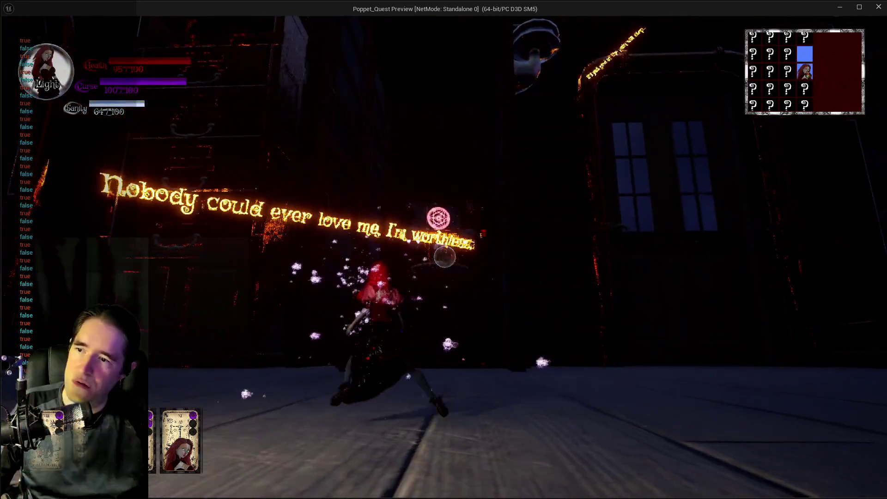
key("w")
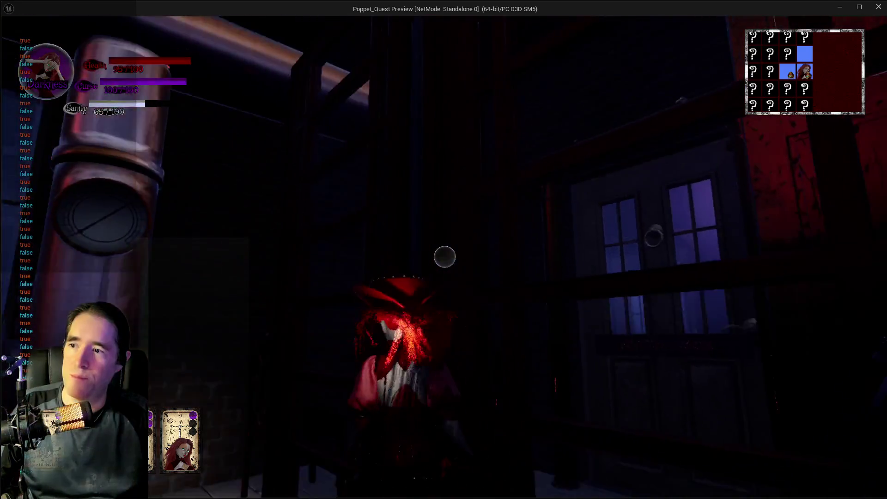
key("w")
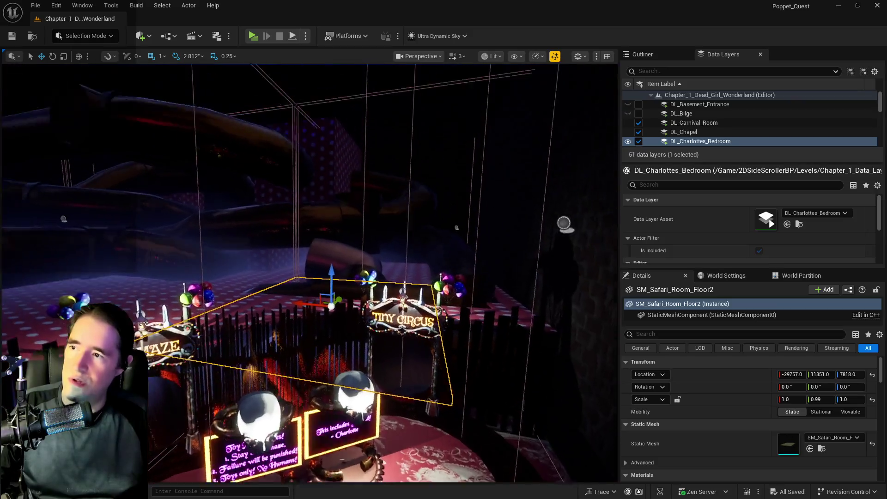
- Frame SM_Safari_Room_Floor2 beside the Toy Maze with F
key("f")
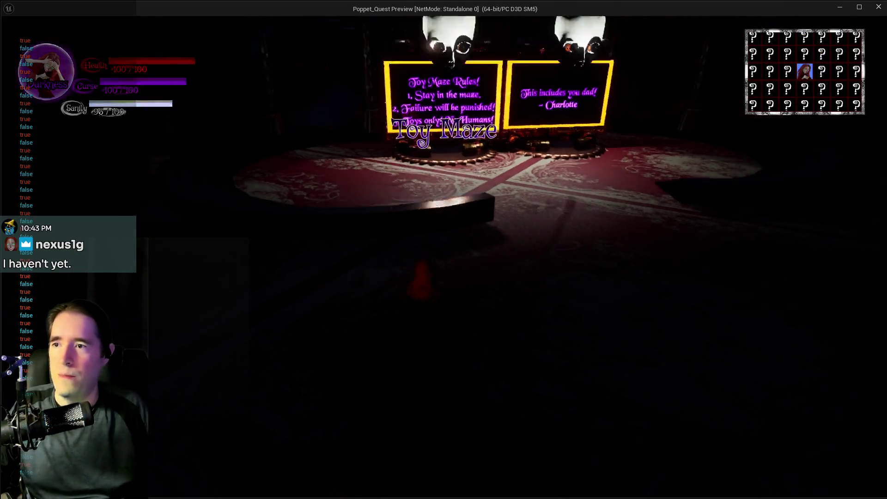
- Run through the Tiny Circus arch, ring, dark corridor and Main Entrance tent toward the balloon tent
key("w")
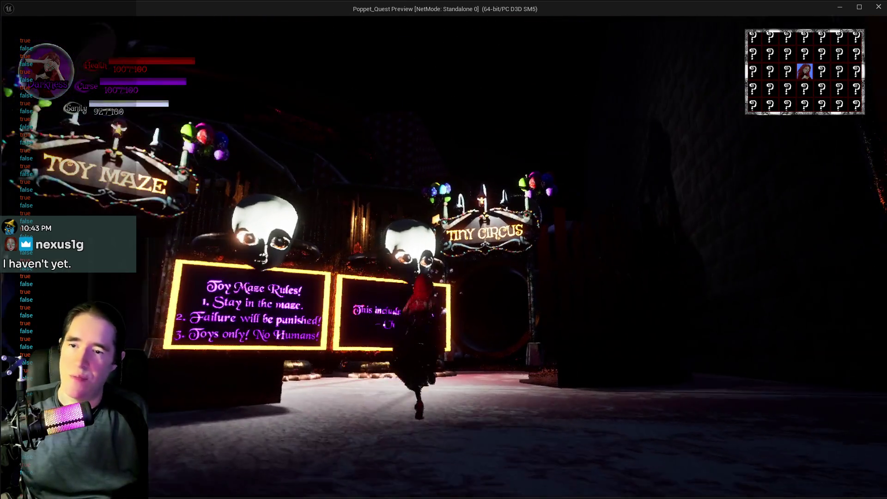
key("w")
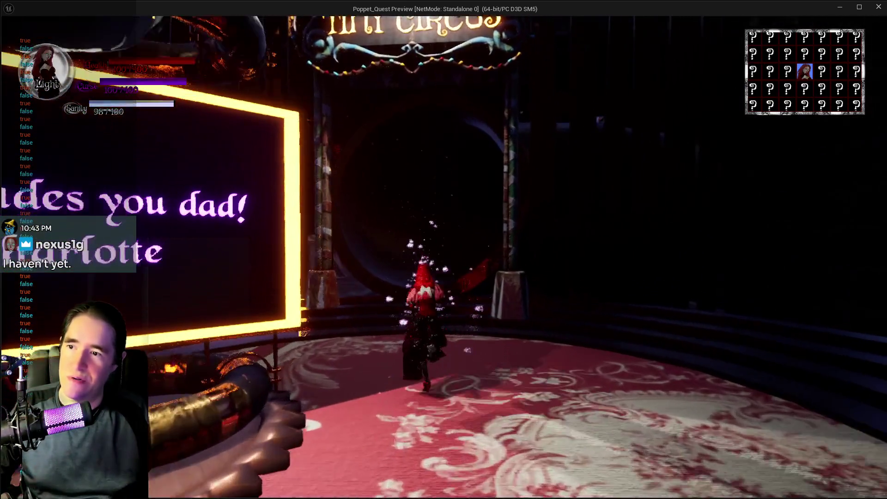
key("w")
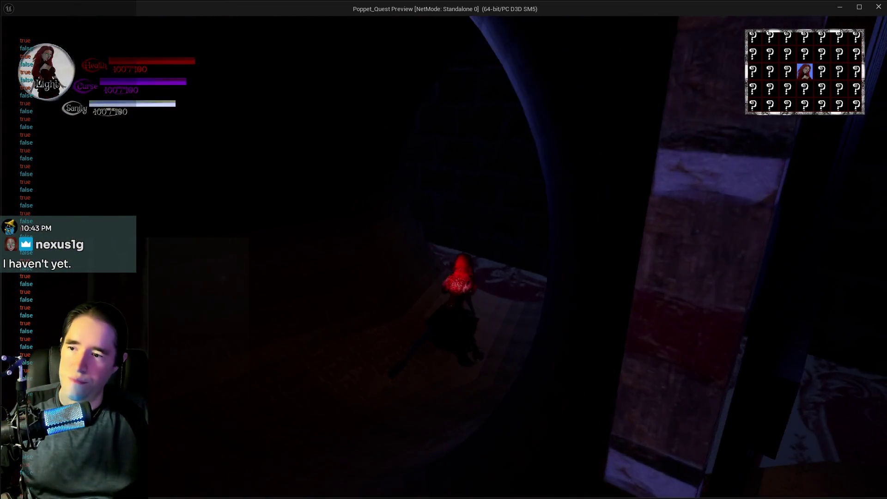
key("w")
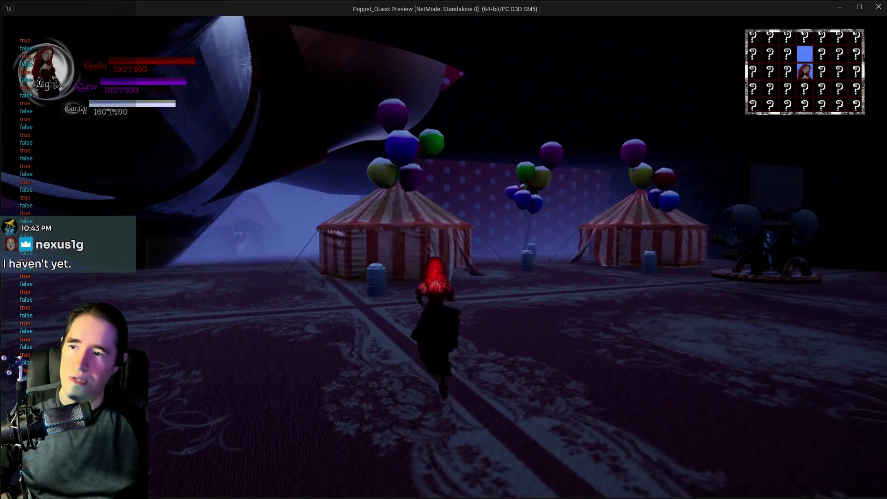
key("w")
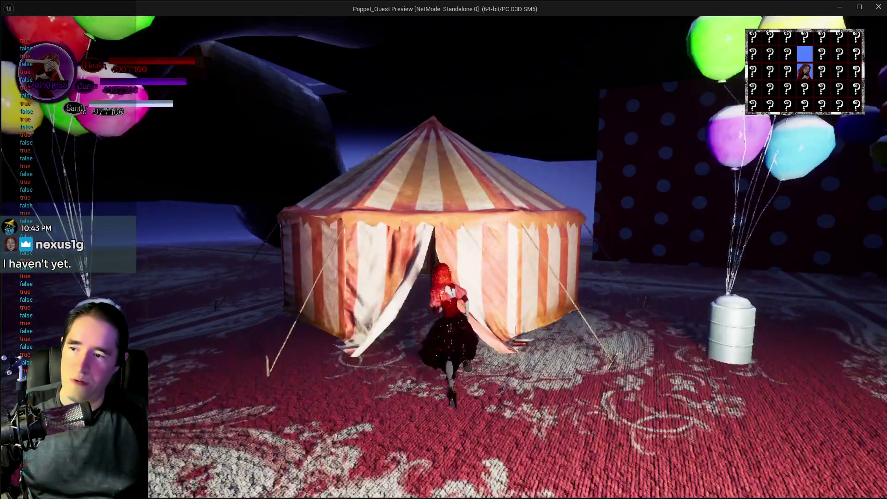
key("w")
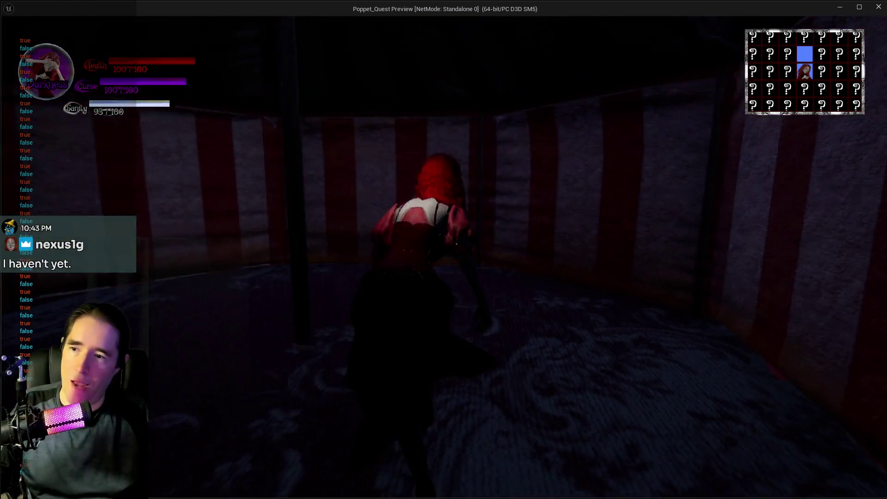
key("w")
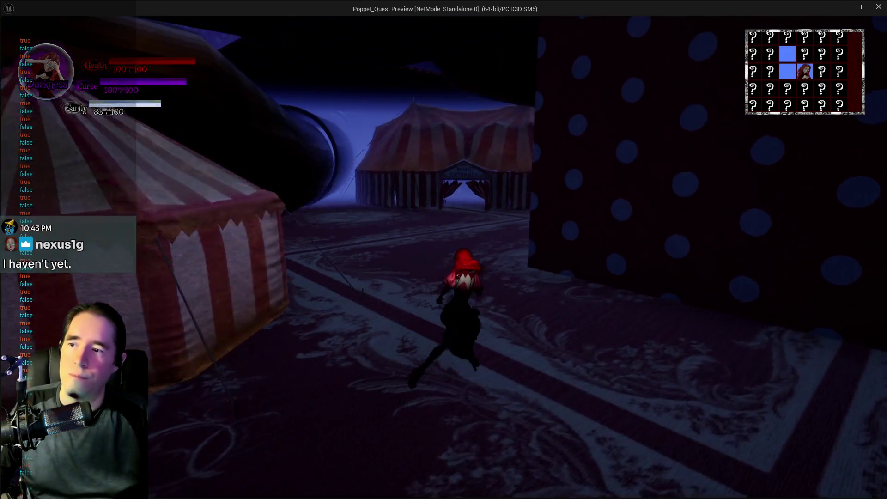
key("w")
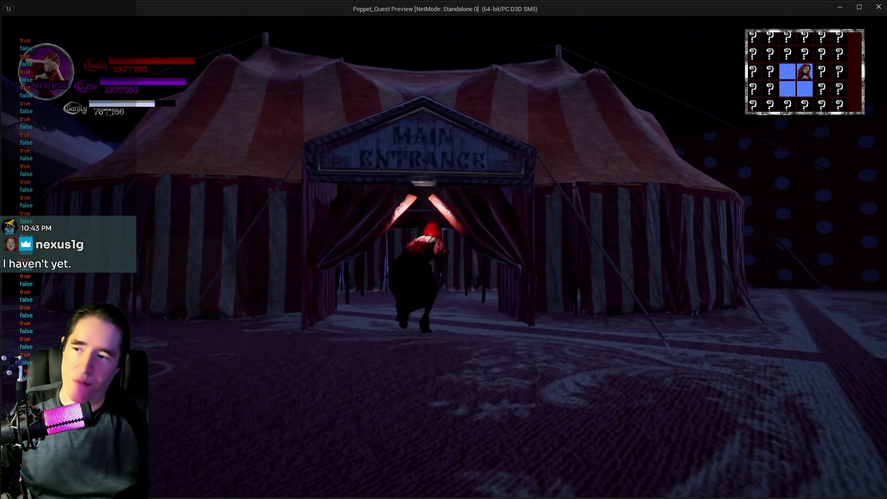
key("w")
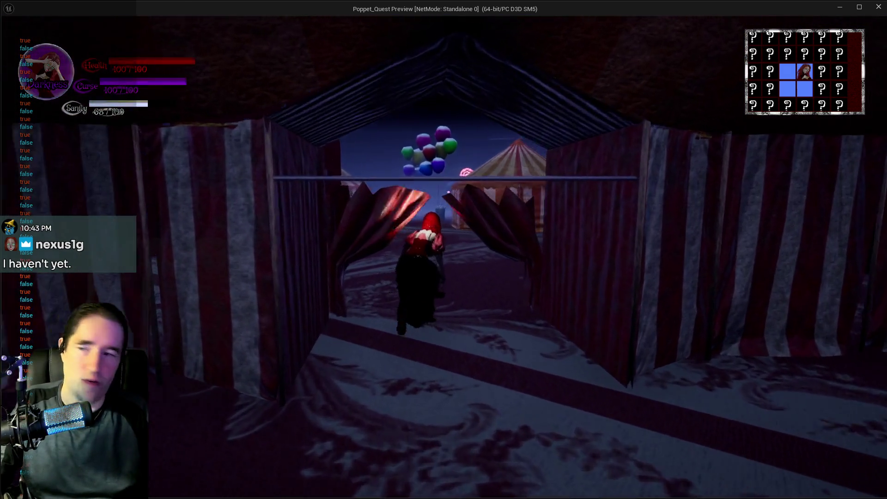
key("w")
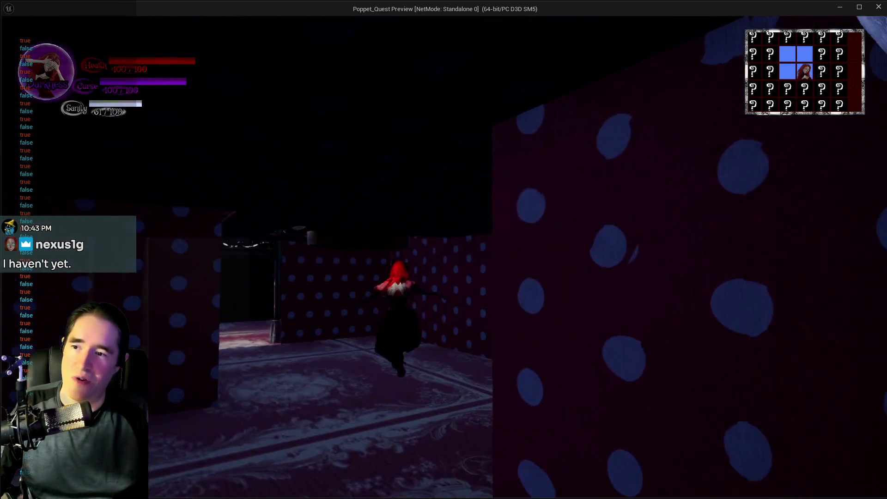
key("w")
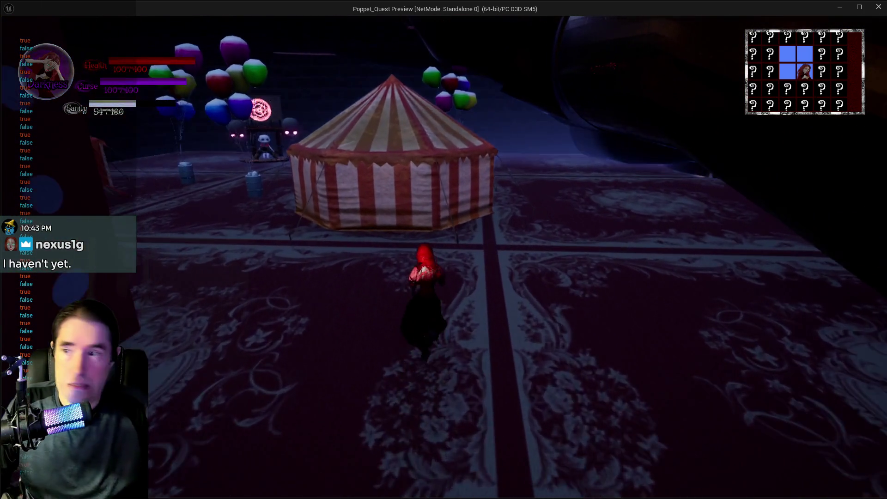
- Run past the balloon stand and cylindrical tunnel into the Toy Maze and polka-dot room
key("w")
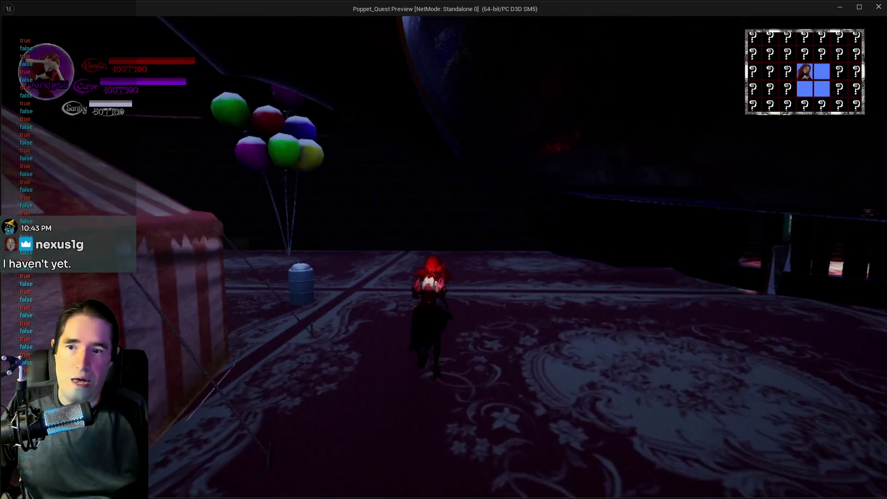
key("w")
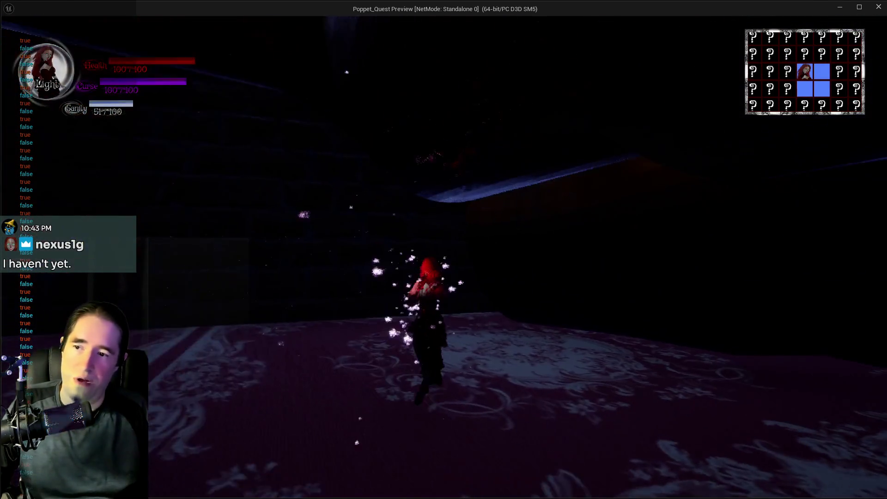
key("w")
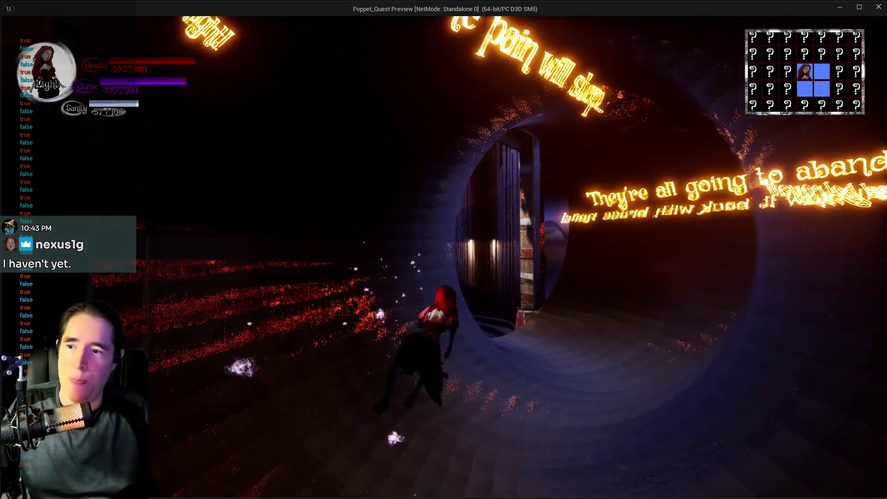
key("w")
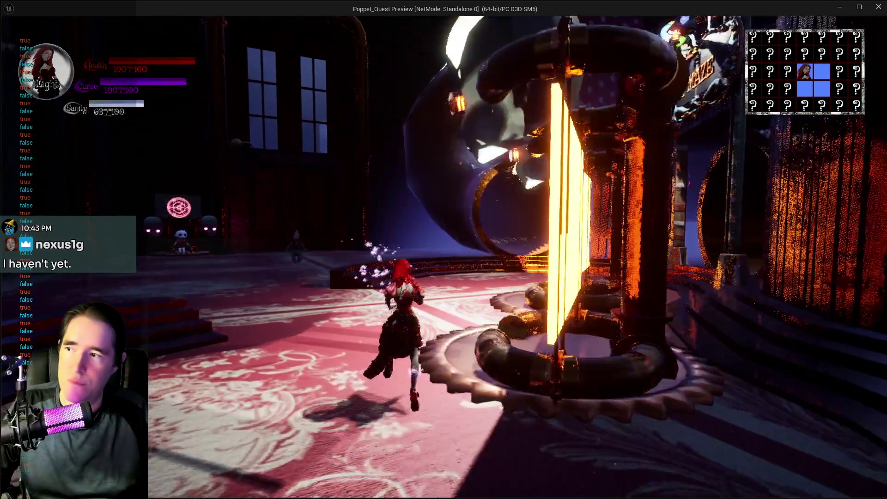
key("w")
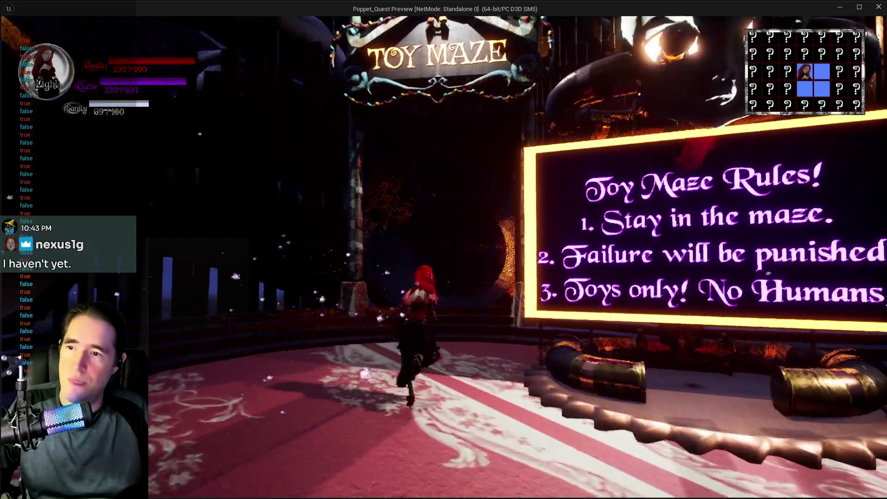
key("w")
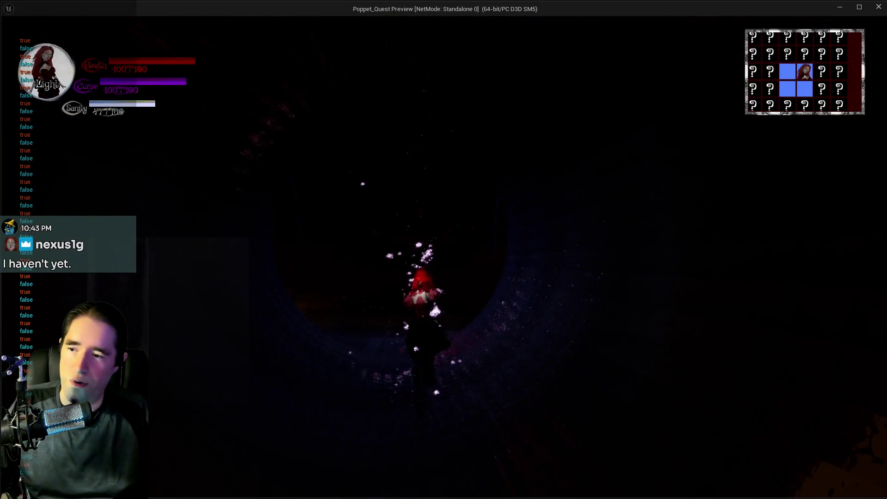
key("w")
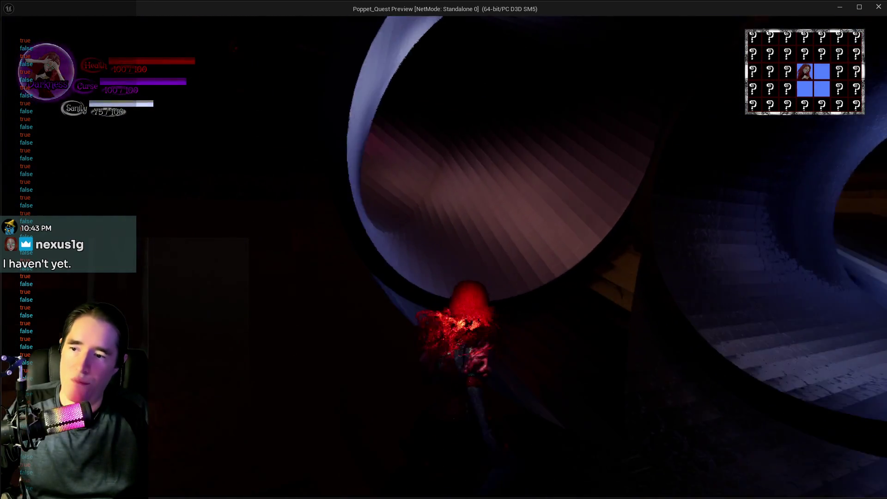
key("w")
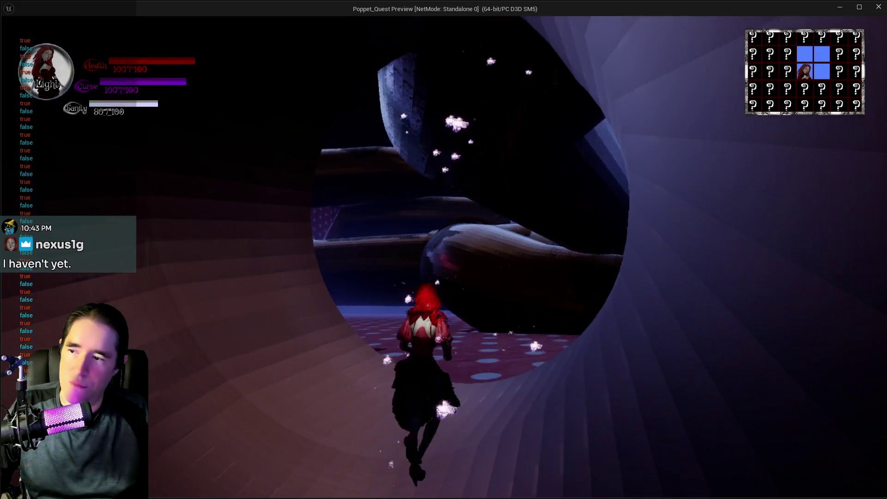
key("w")
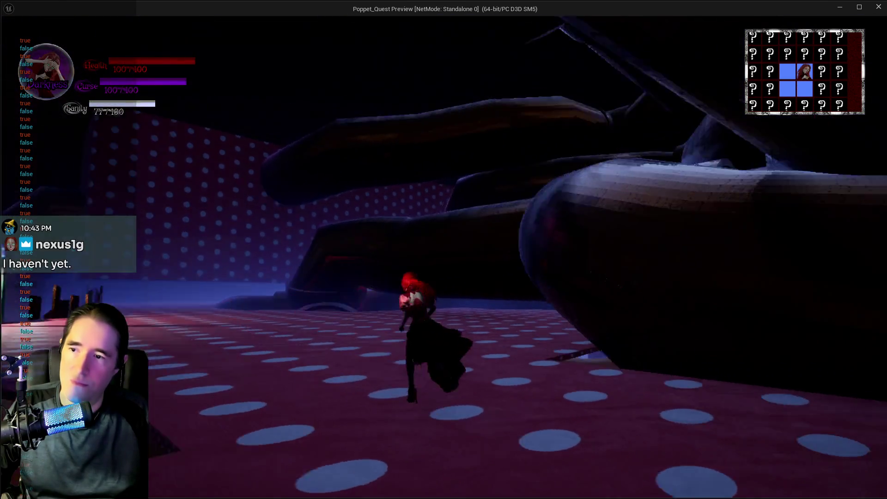
key("w")
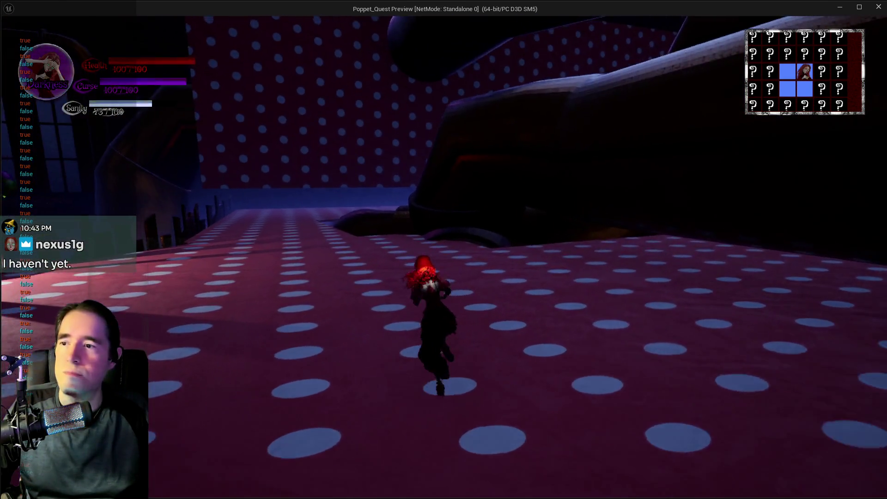
key("w")
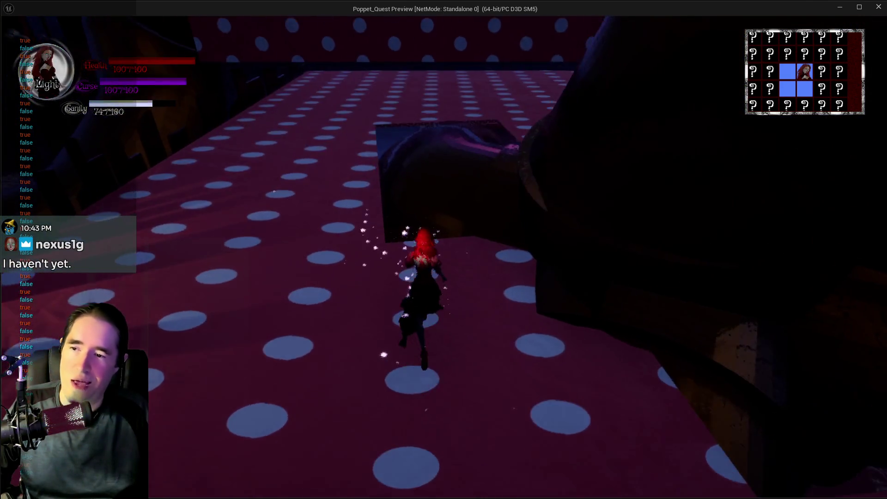
key("w")
key("w")
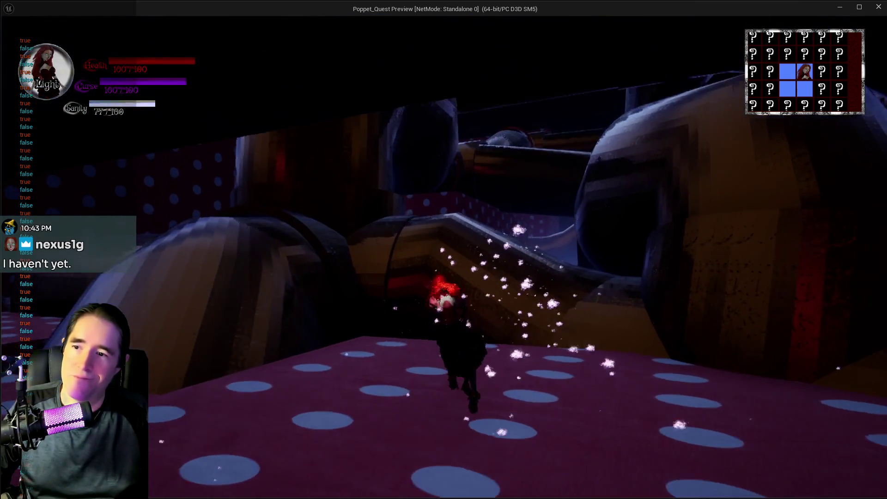
- Climb the bed ledge, walk the pipe to the polka-dot platform, then end the playtest
key("w")
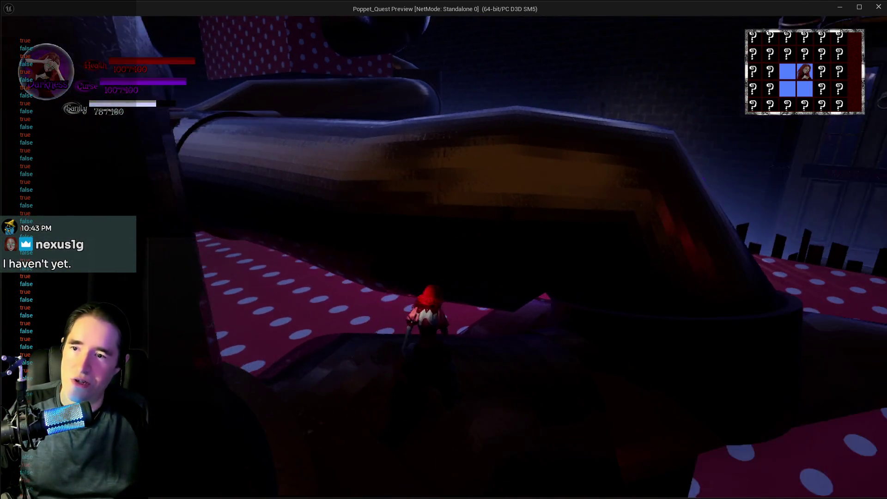
key("w")
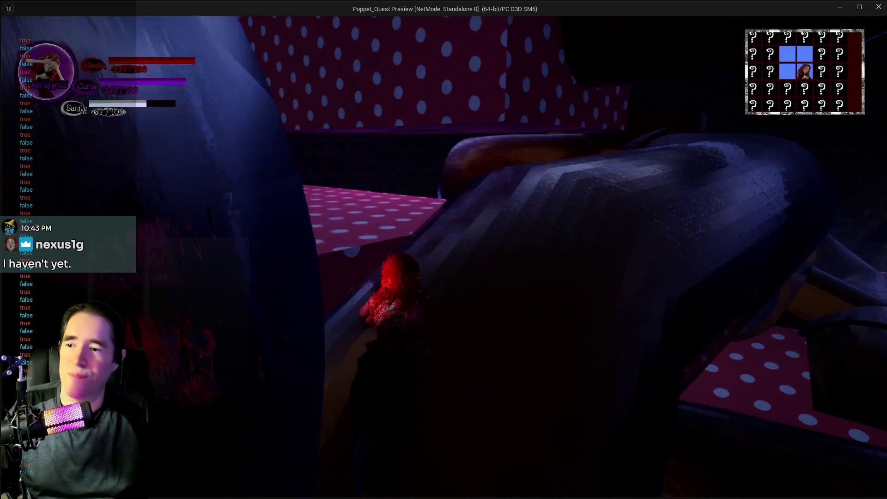
key("w")
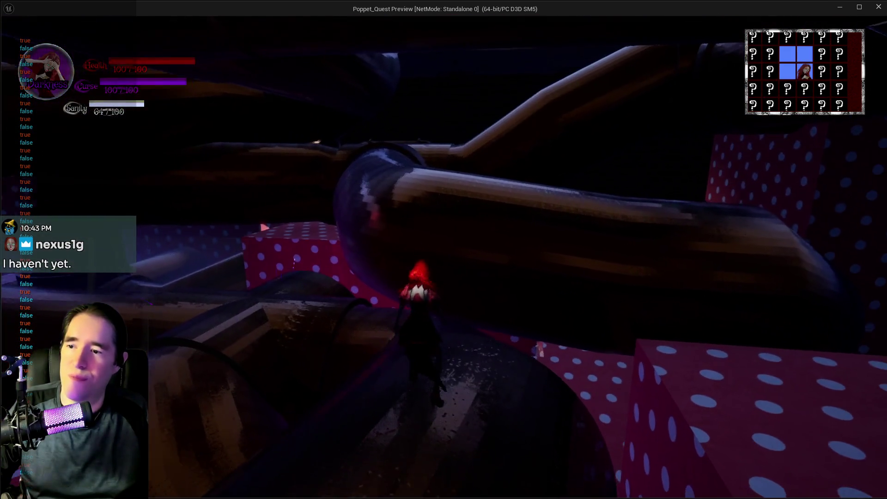
key("w")
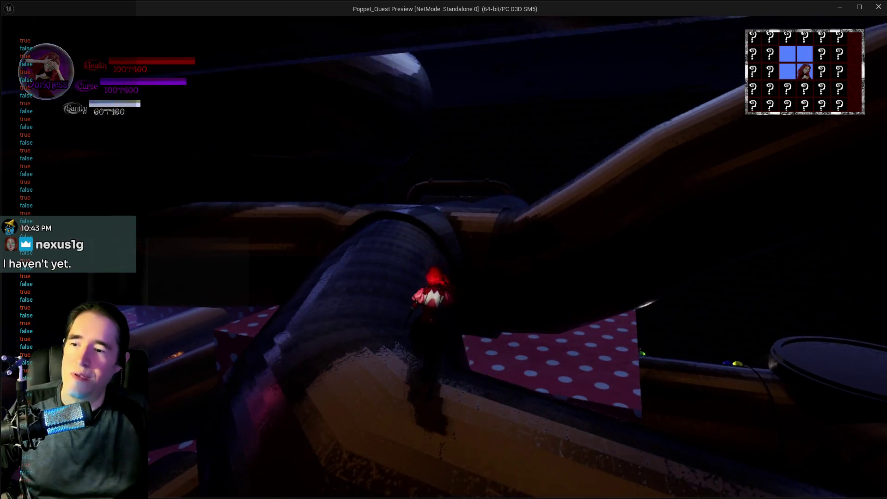
key("w")
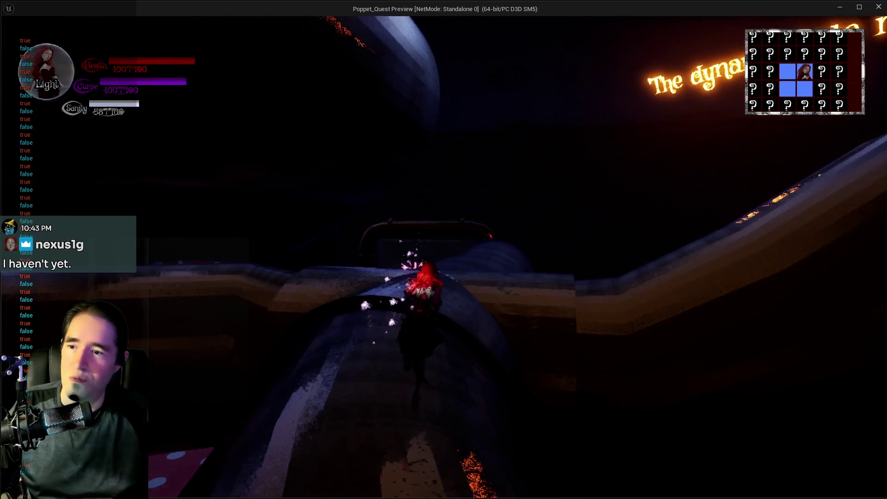
key("w")
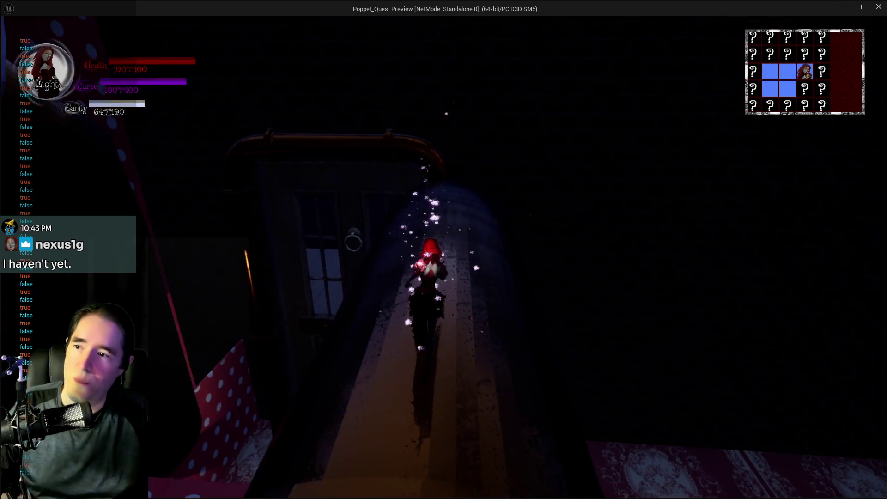
key("w")
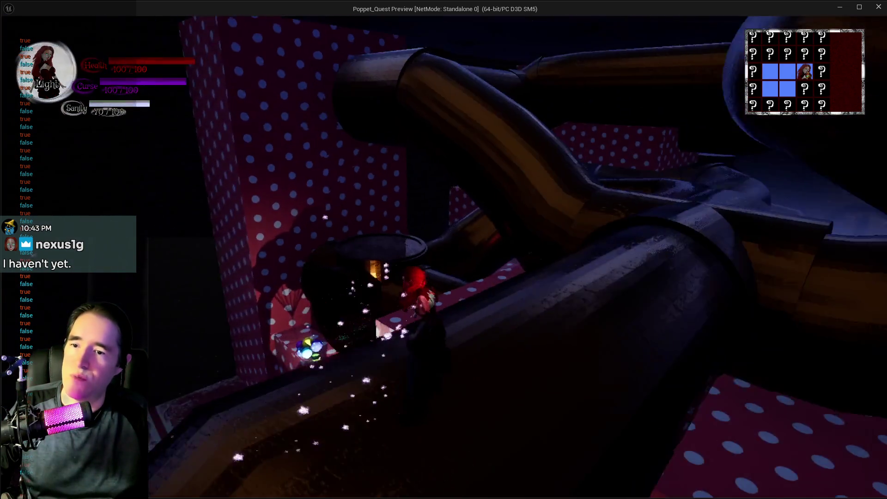
key("w")
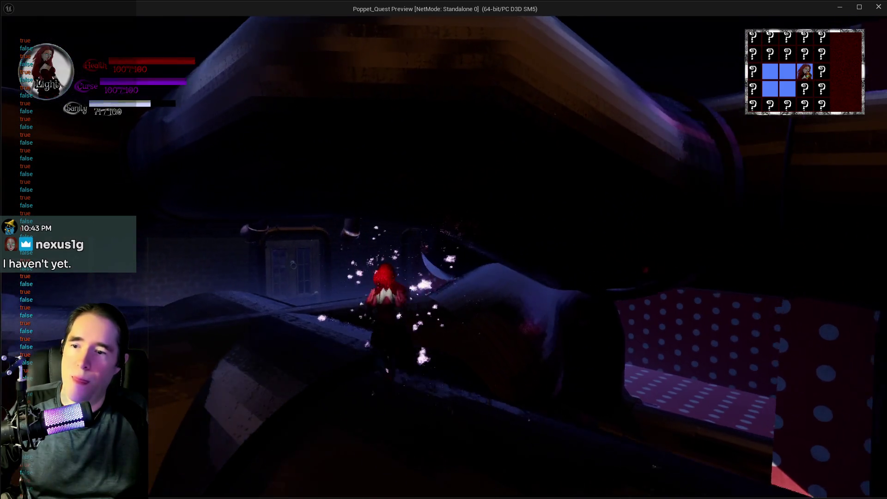
key("w")
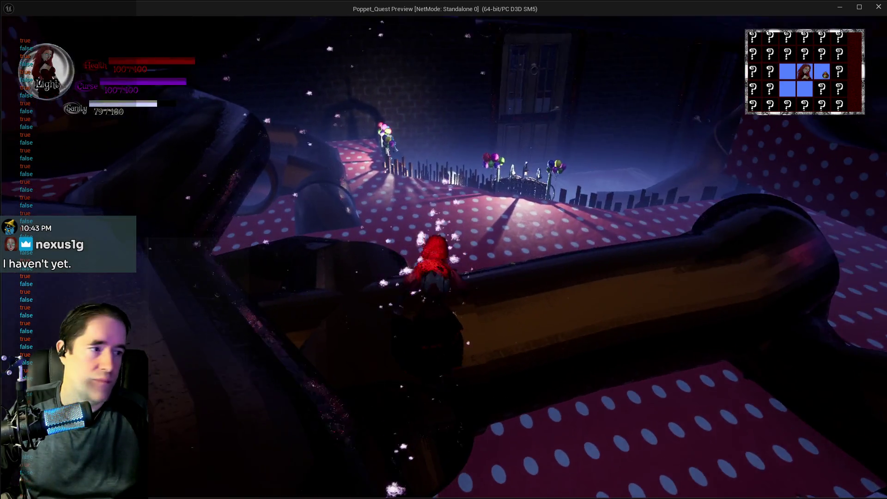
key("w")
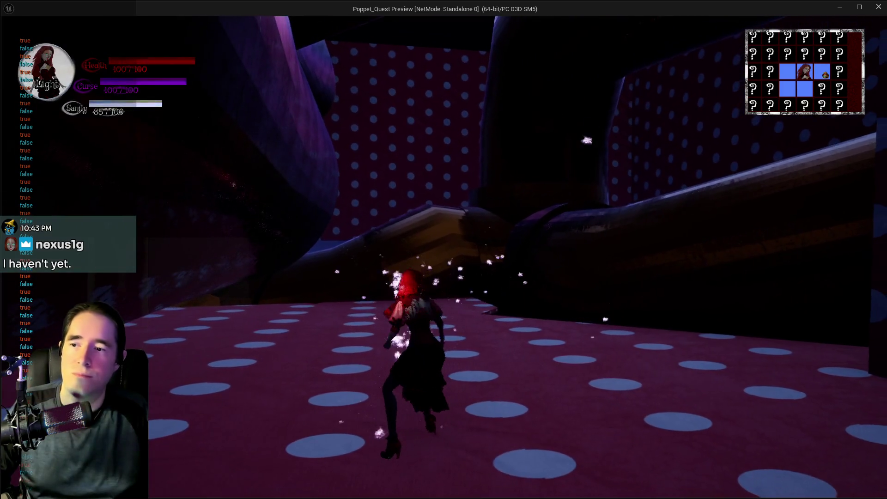
key("alt+Tab")
key("Escape")
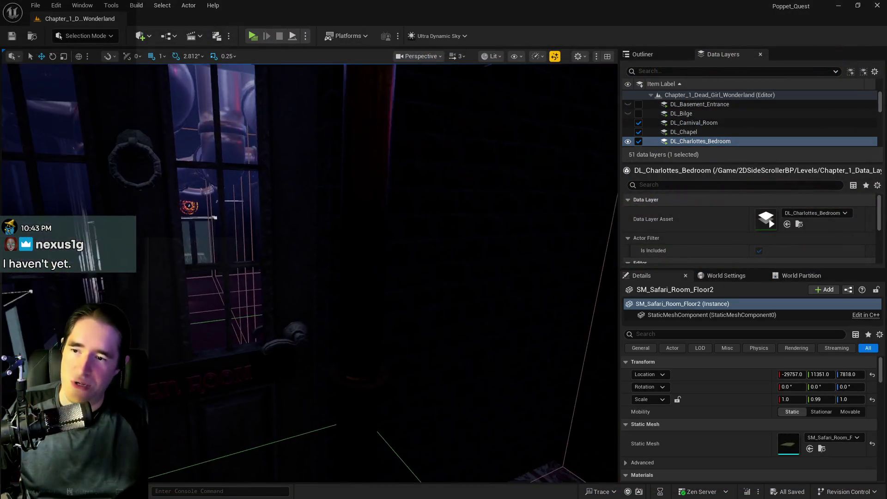
- Fly the editor view from the pipe room to the carnival ticket booth, then relaunch the standalone preview
key("s")
key("s")
key("s")
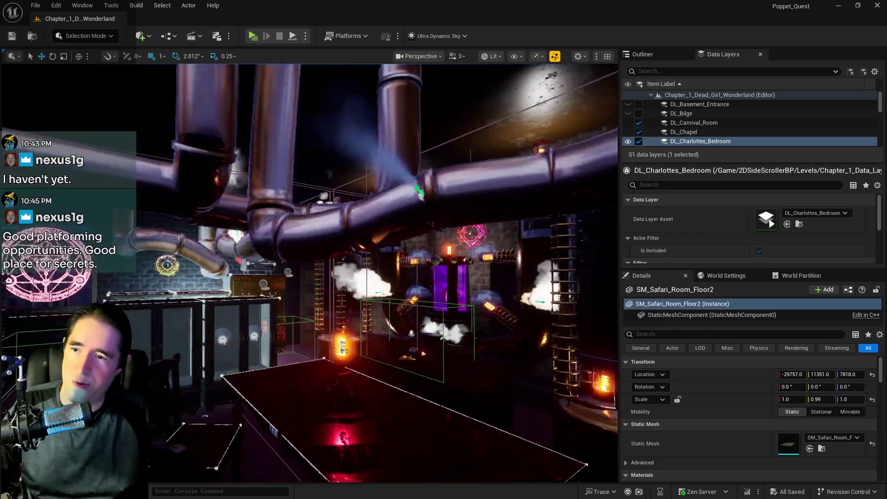
key("w")
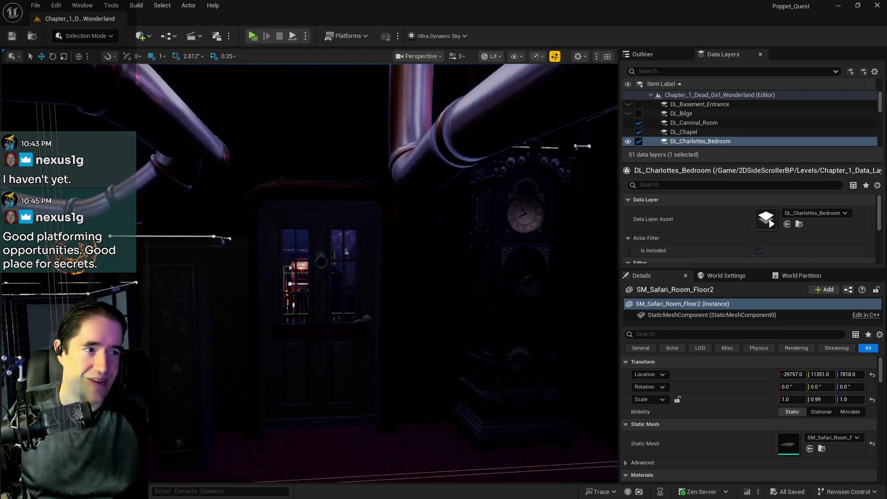
key("a")
key("s")
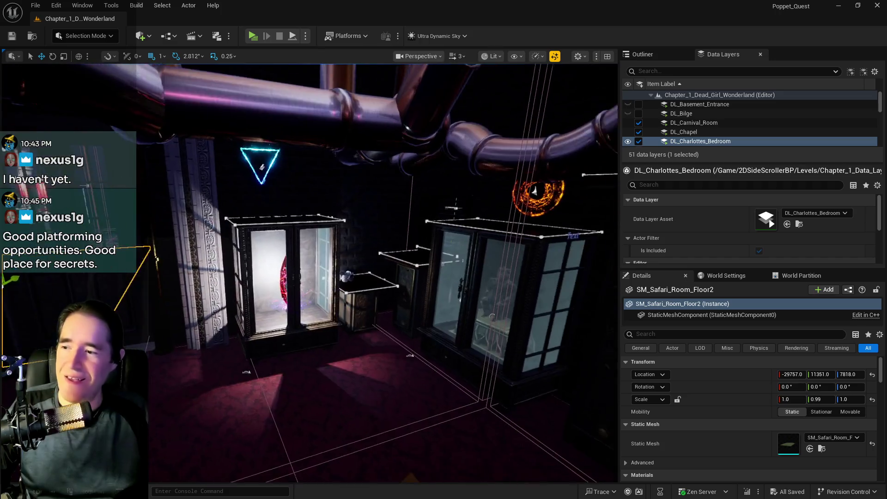
key("w")
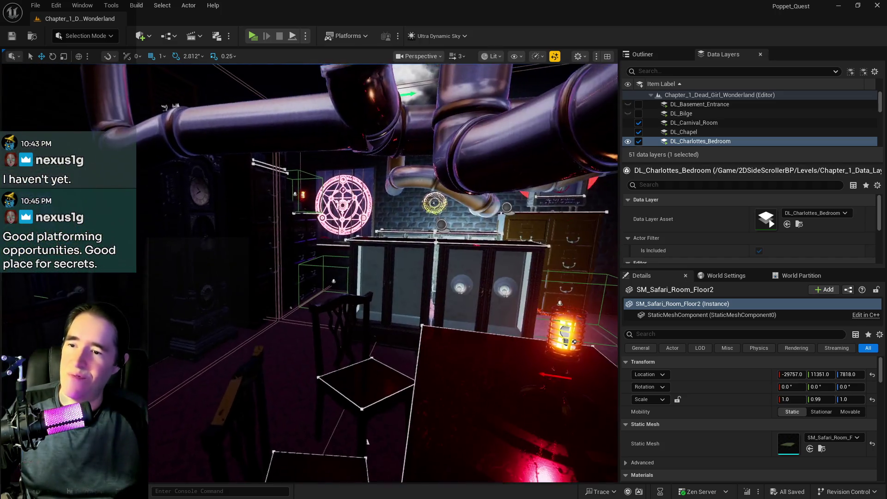
key("w")
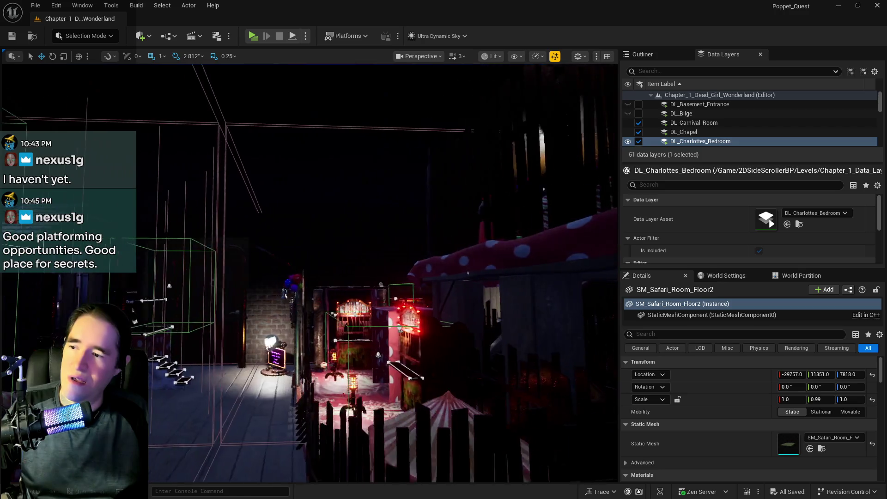
key("w")
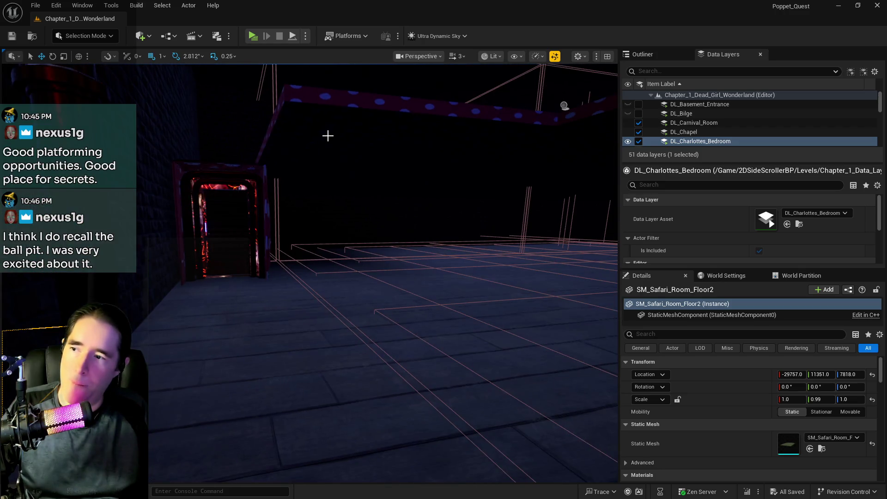
left_click(252, 36)
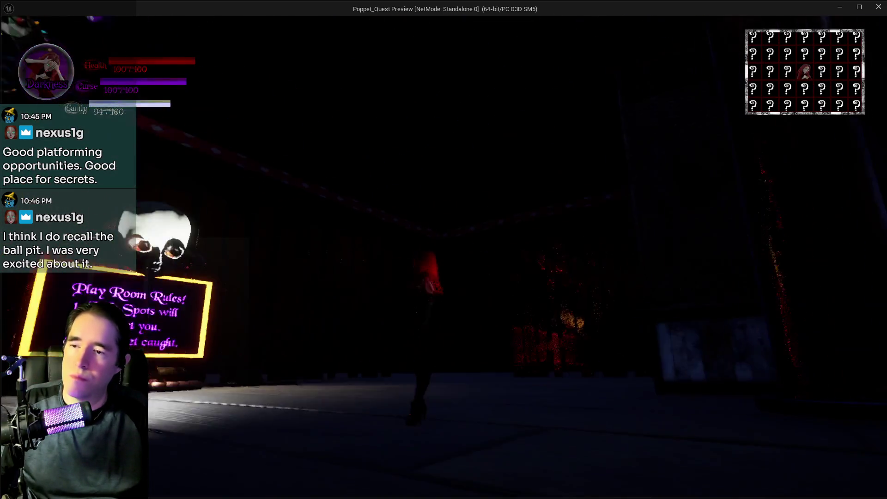
- Run into the Safe Zone cage, open and close the tarot menu, then head back to the PLAY ROOM door
key("w")
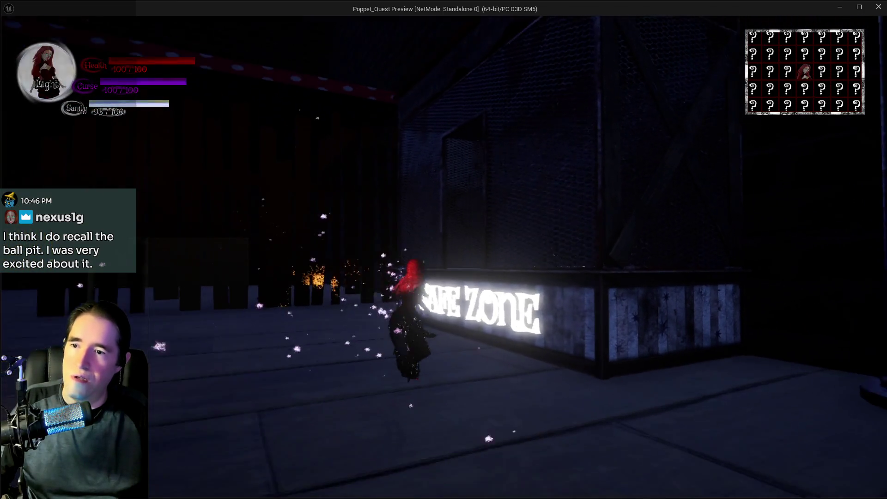
key("w")
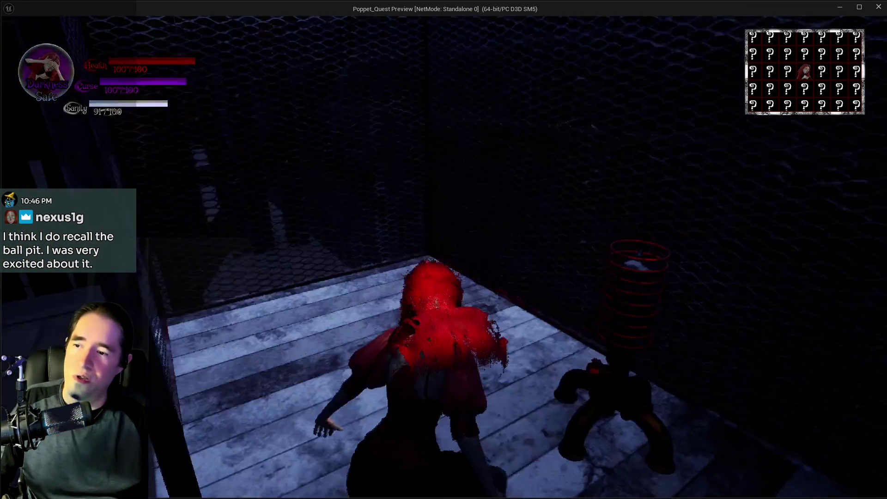
key("Tab")
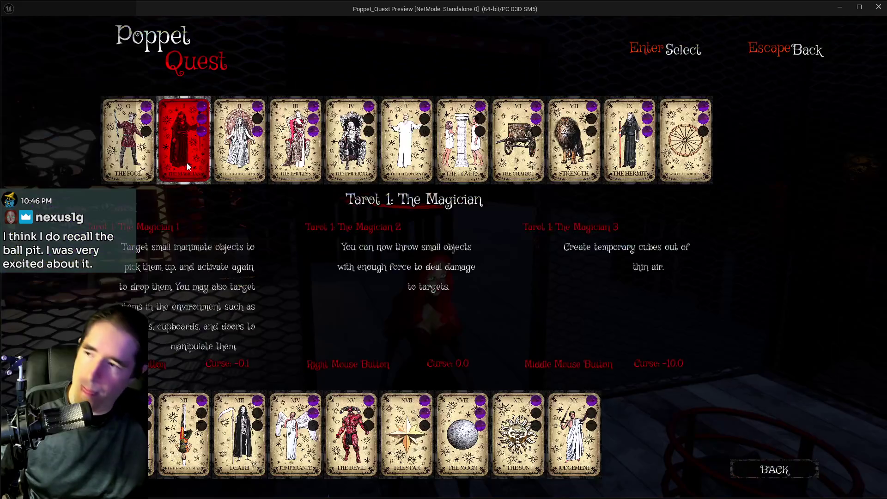
key("Escape")
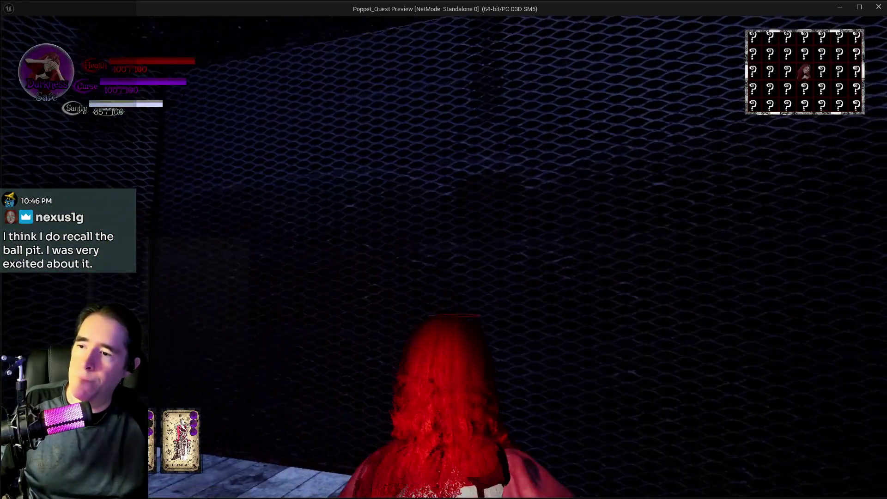
key("w")
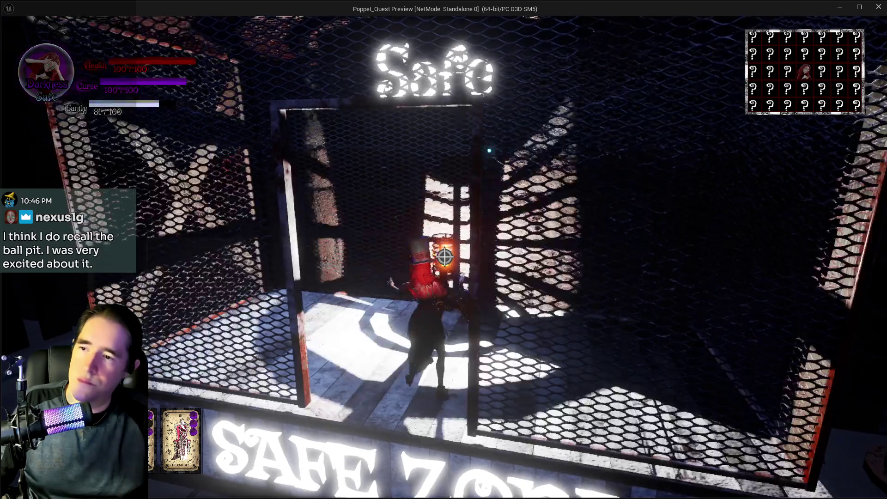
key("w")
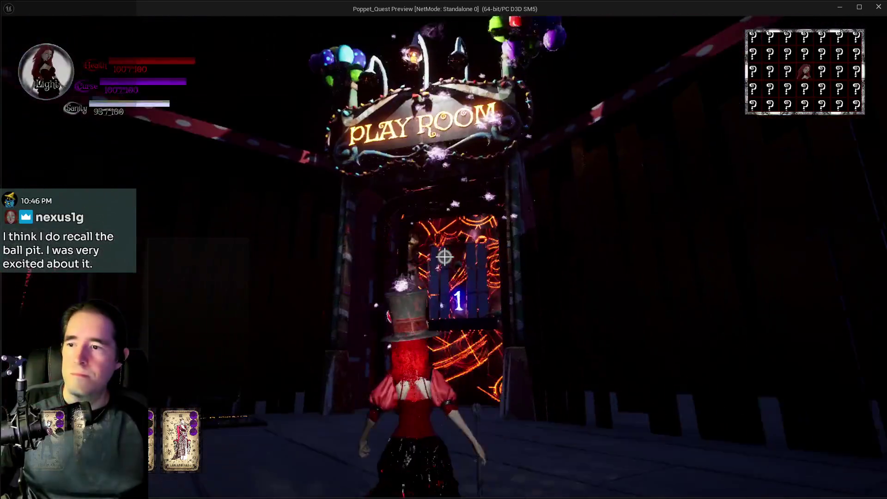
- Run past the Play Room rules sign across the Door A and Door C control plates
key("d")
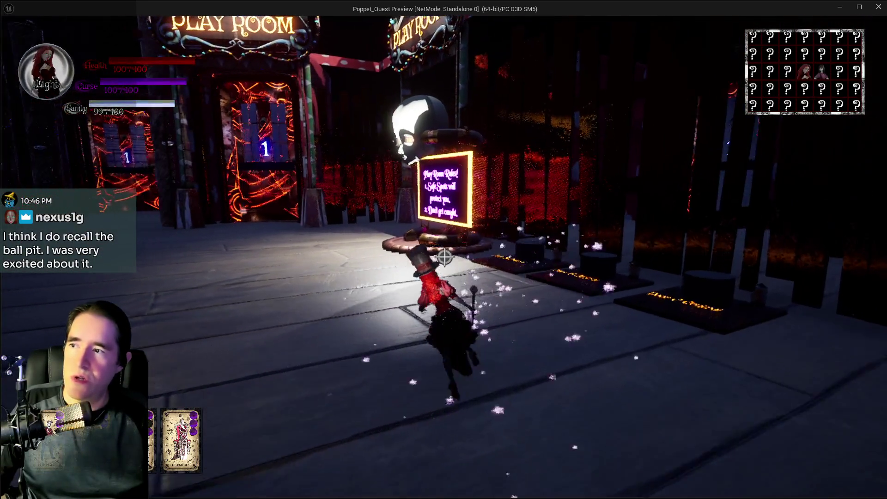
key("w")
key("w")
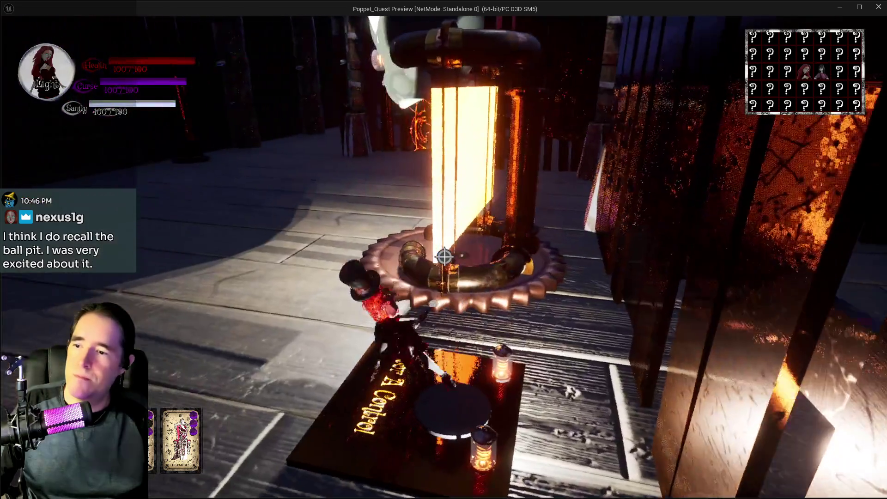
key("w")
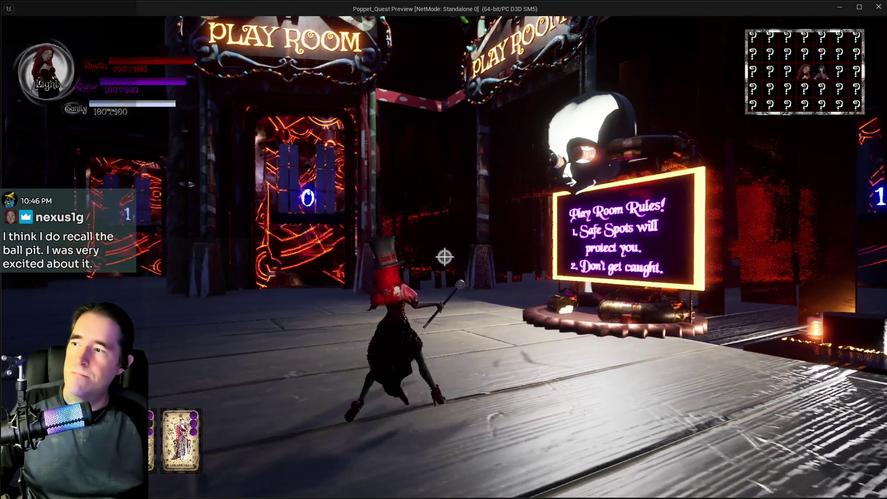
key("w")
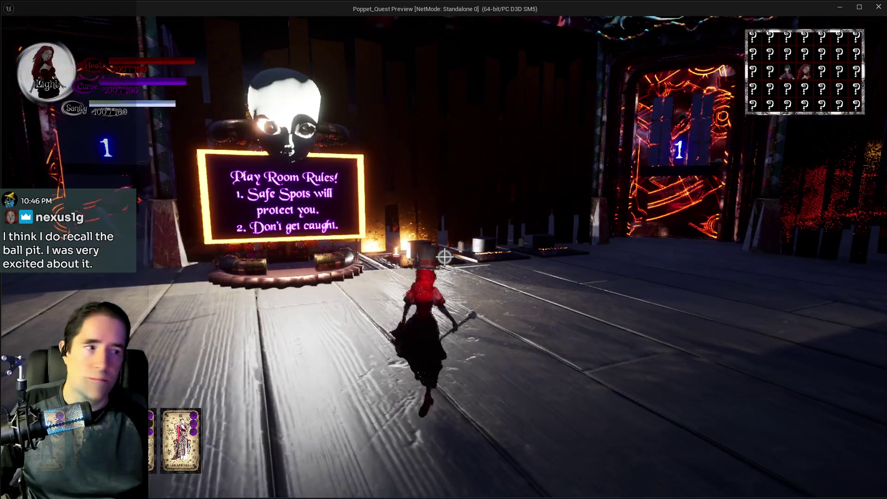
key("w")
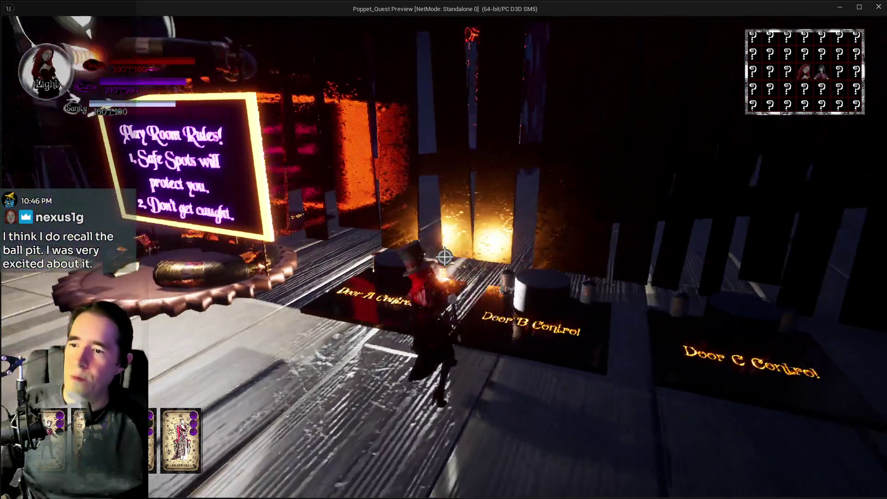
key("w")
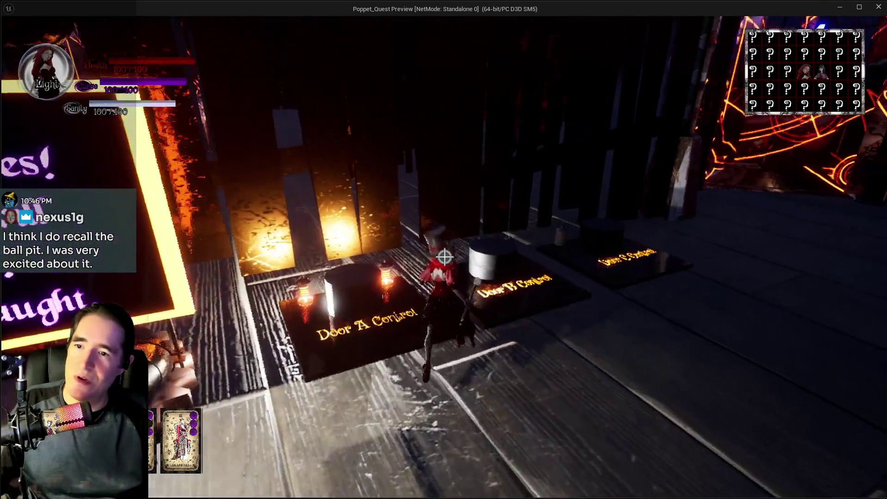
key("w")
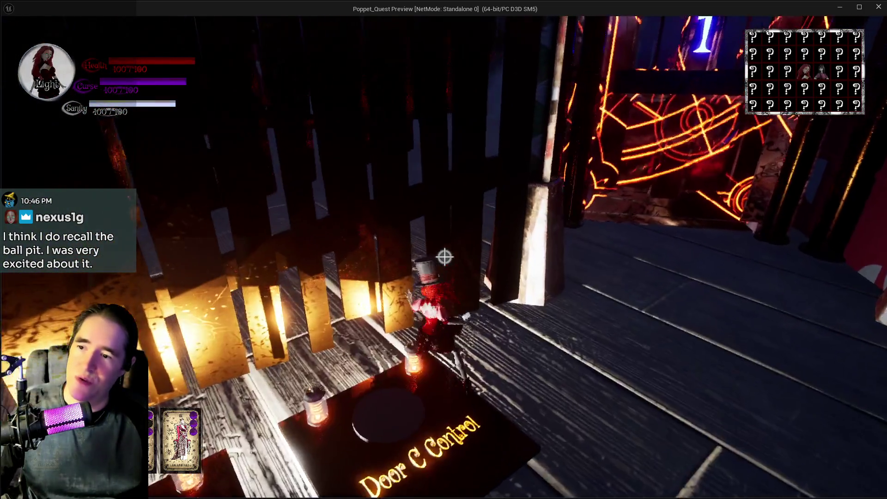
key("w")
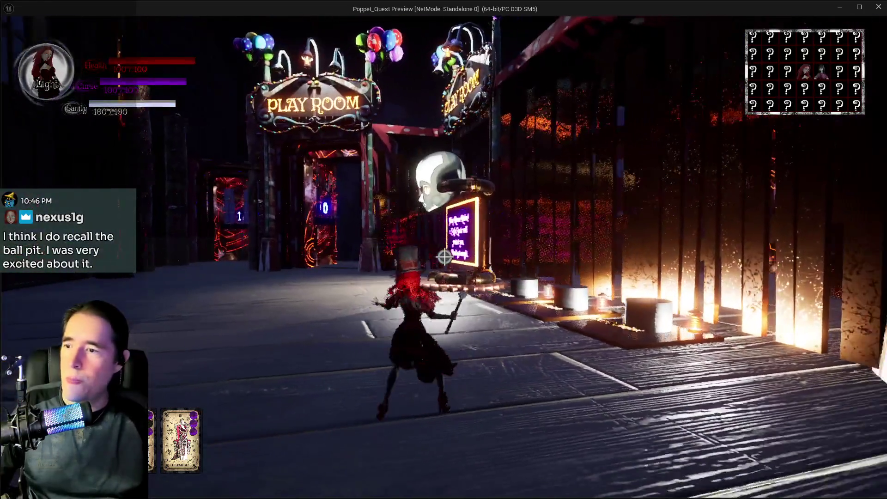
key("w")
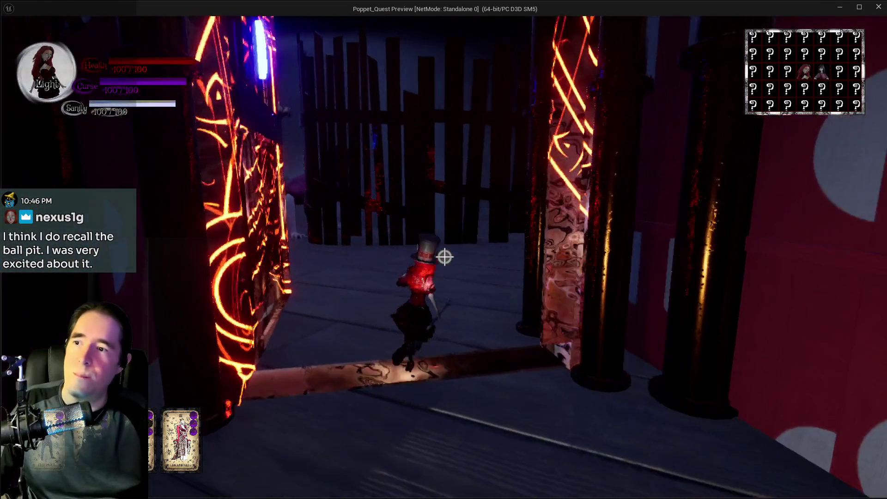
key("w")
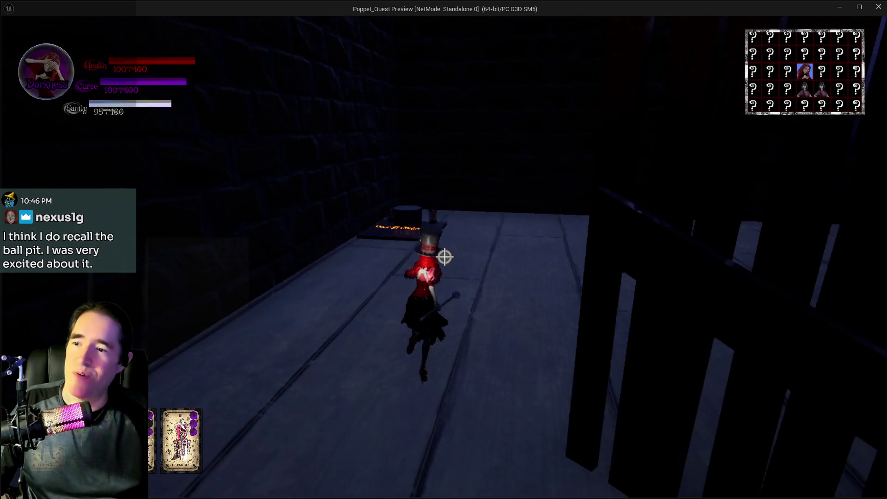
- Run down the dark wooden corridor and boardwalk toward the glowing Door 1
key("w")
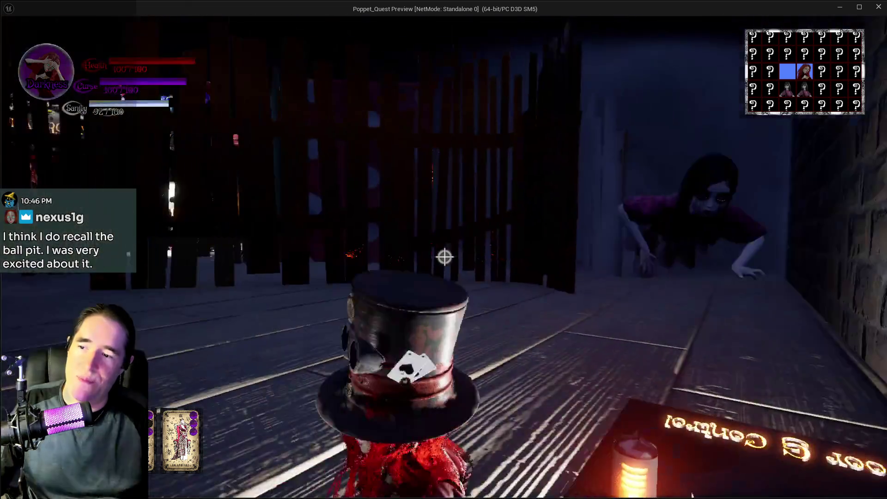
key("w")
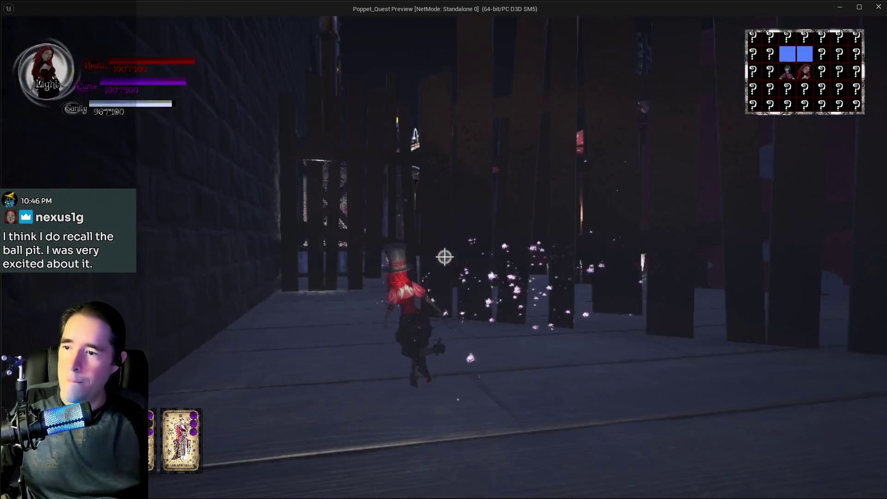
key("w")
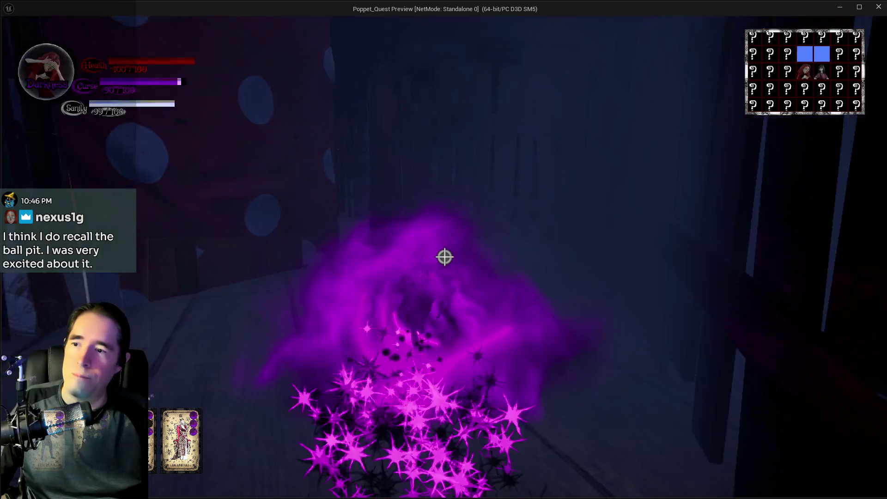
key("w")
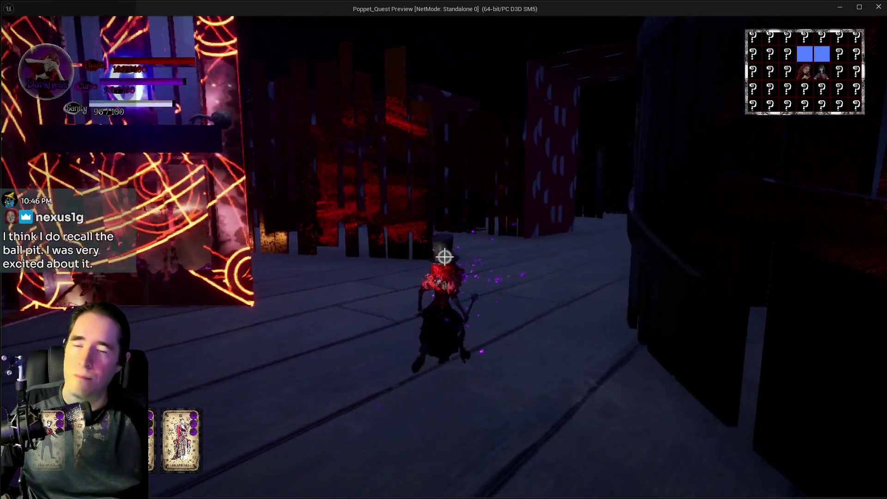
key("w")
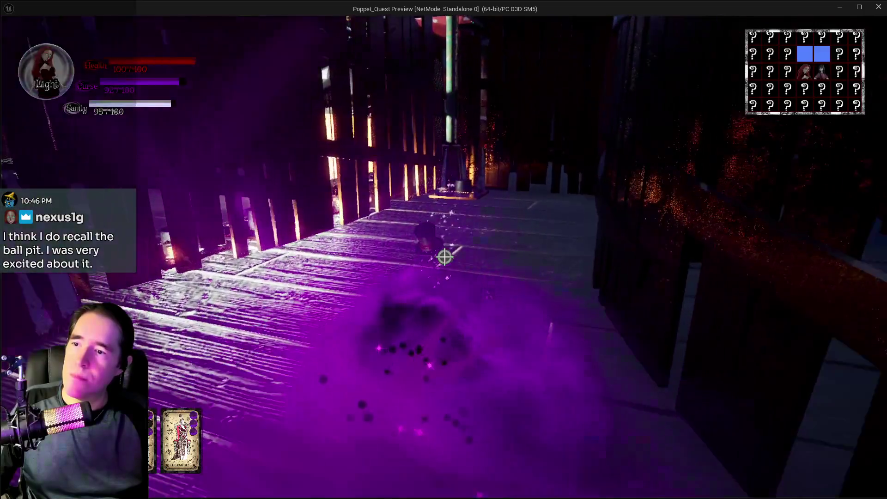
key("w")
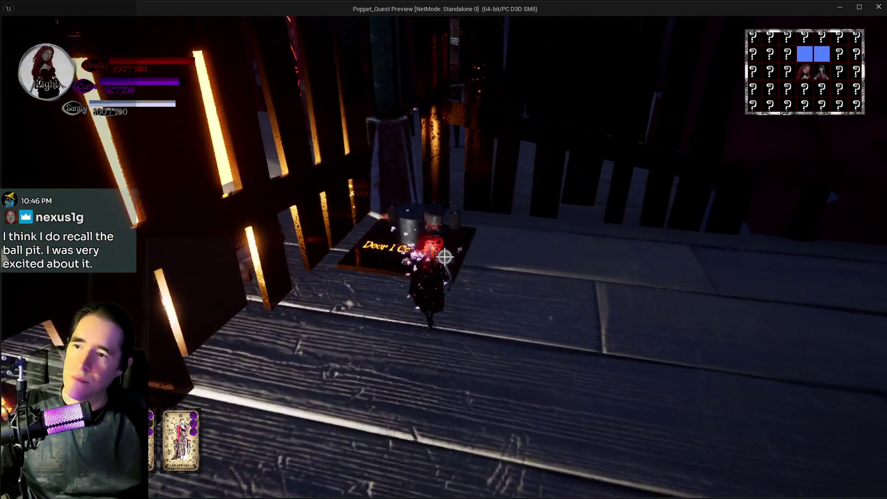
key("w")
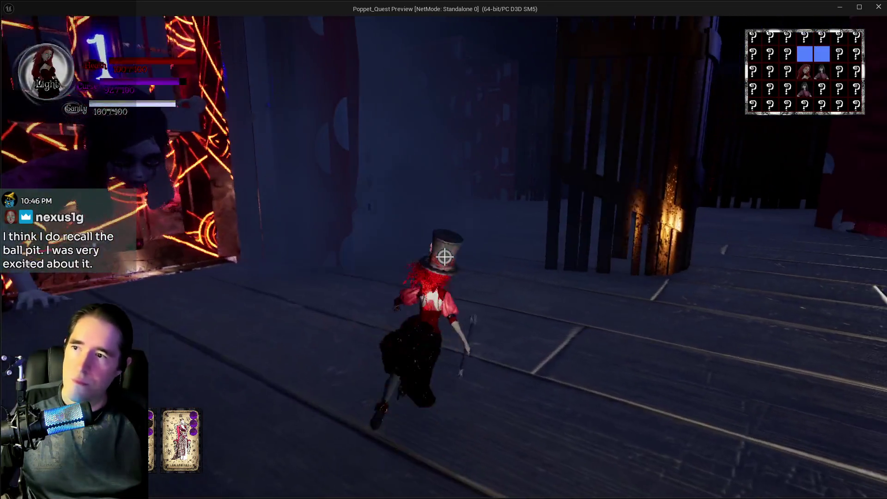
key("w")
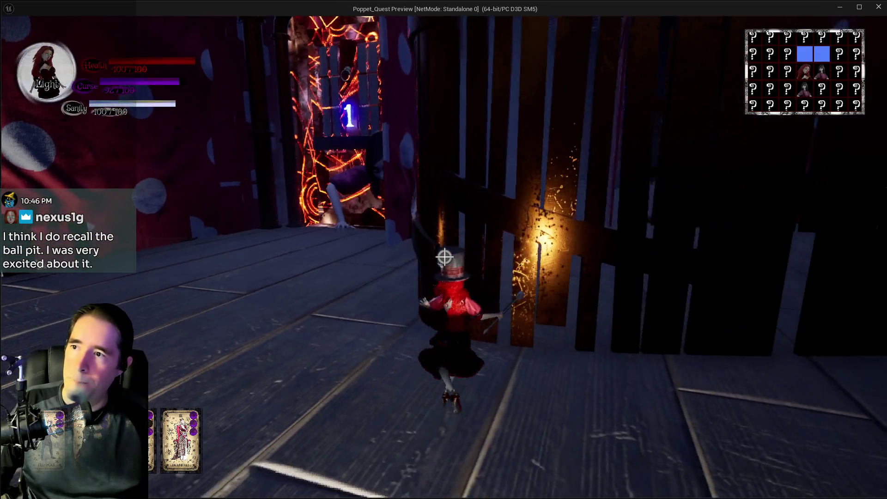
- Cross the door control pad, toggling Light and back to Darkness, toward the Safe Zone sign
key("w")
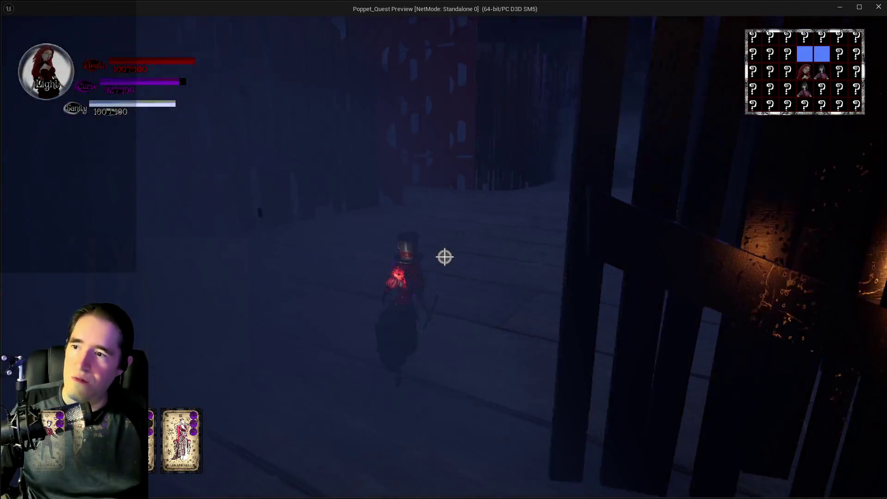
key("w")
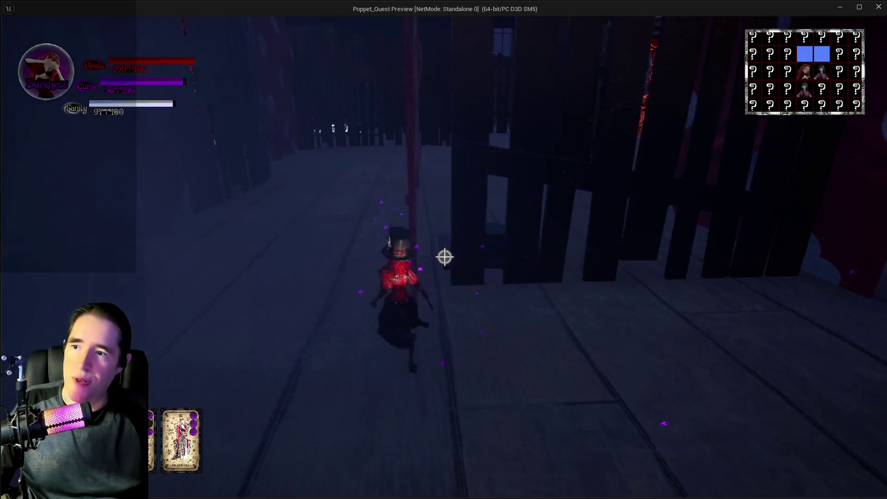
key("w")
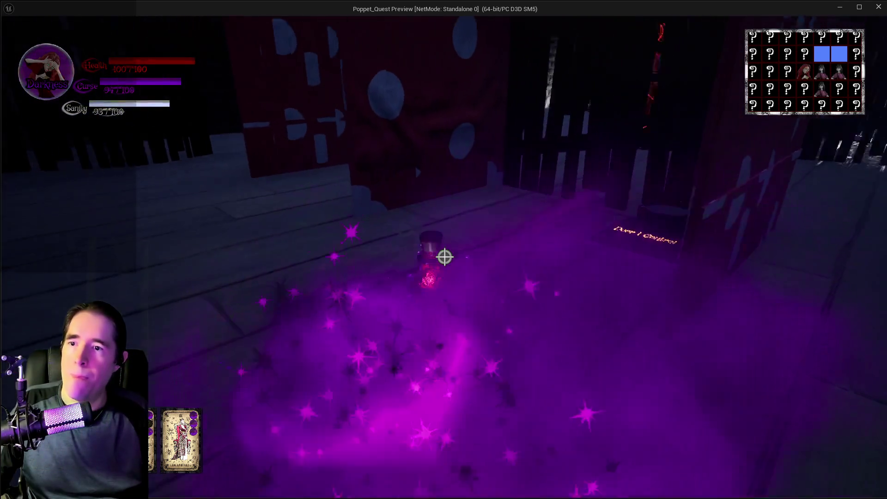
key("w")
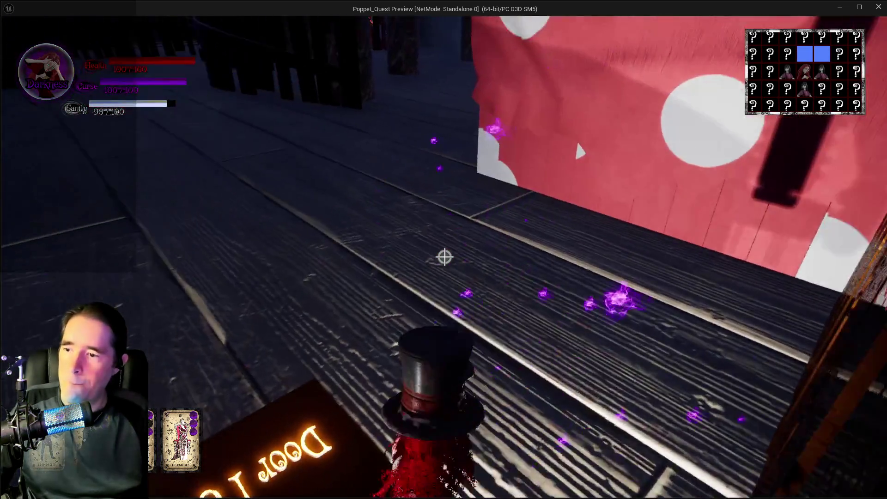
key("w")
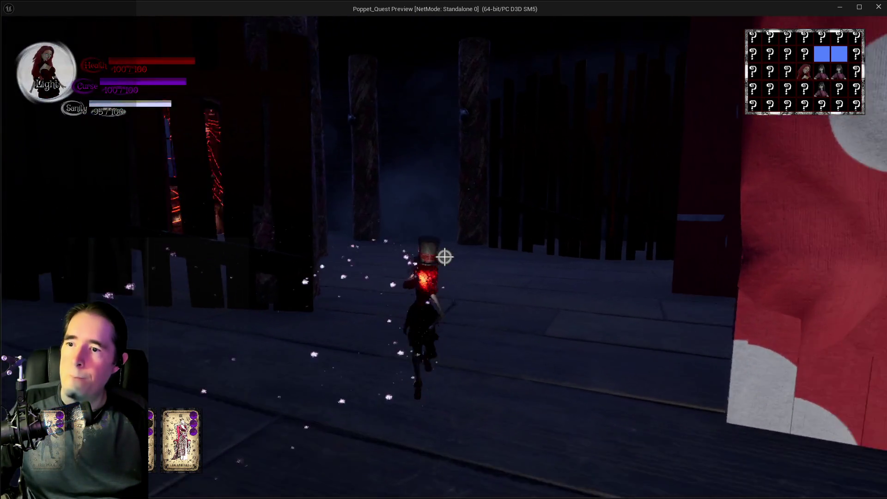
key("w")
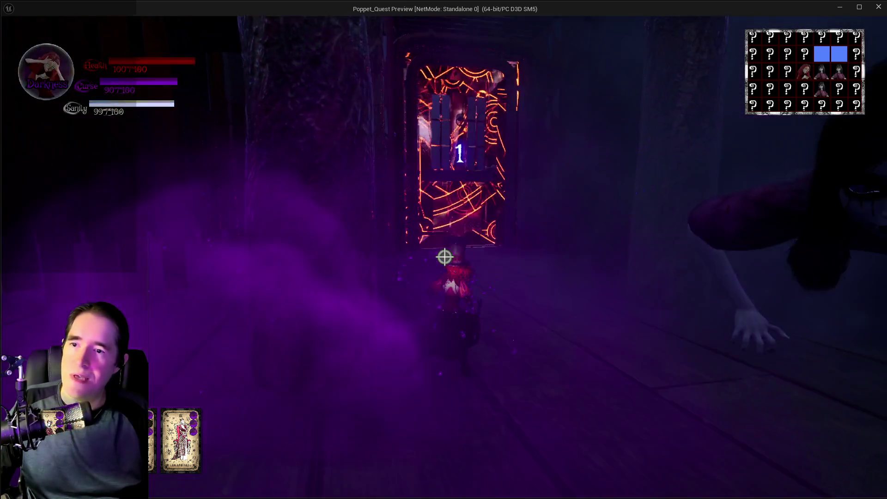
key("w")
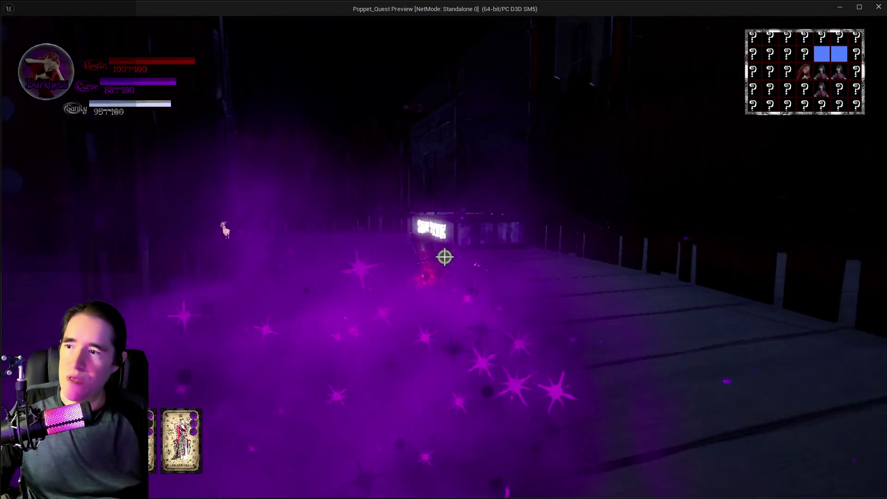
- Pass through the Safe Zone cage and out the doorway onto the lit wooden floor
key("w")
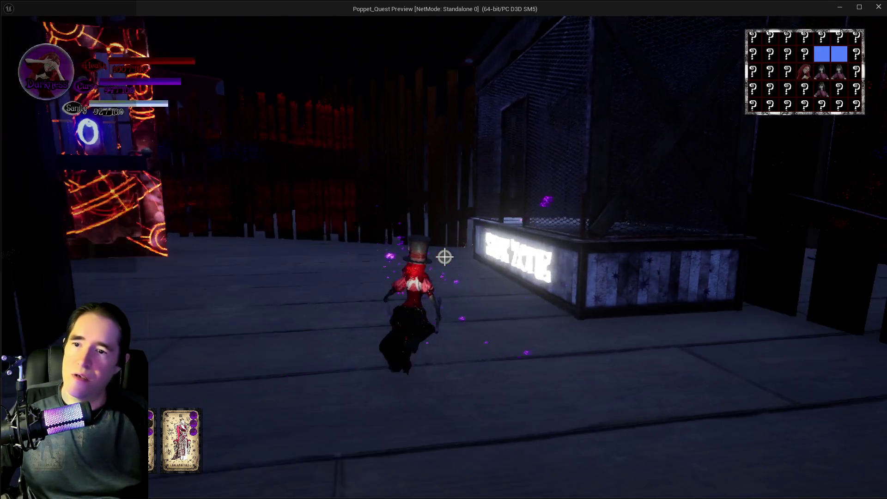
key("w")
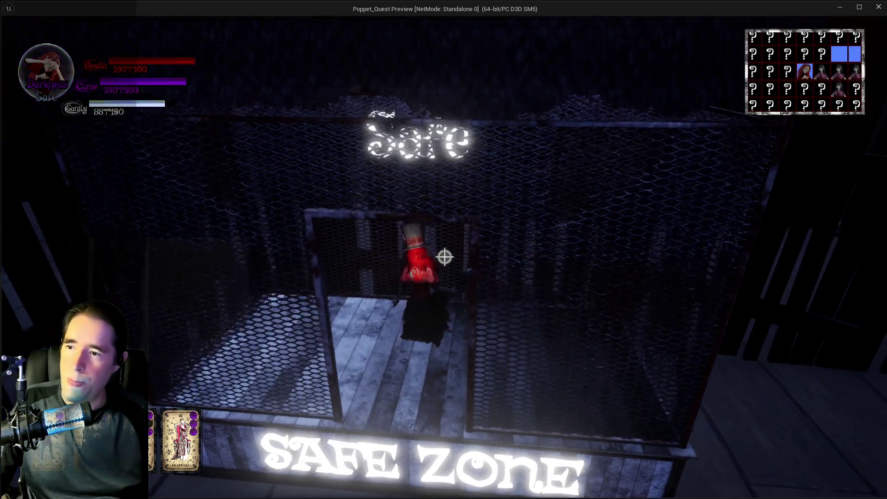
key("w")
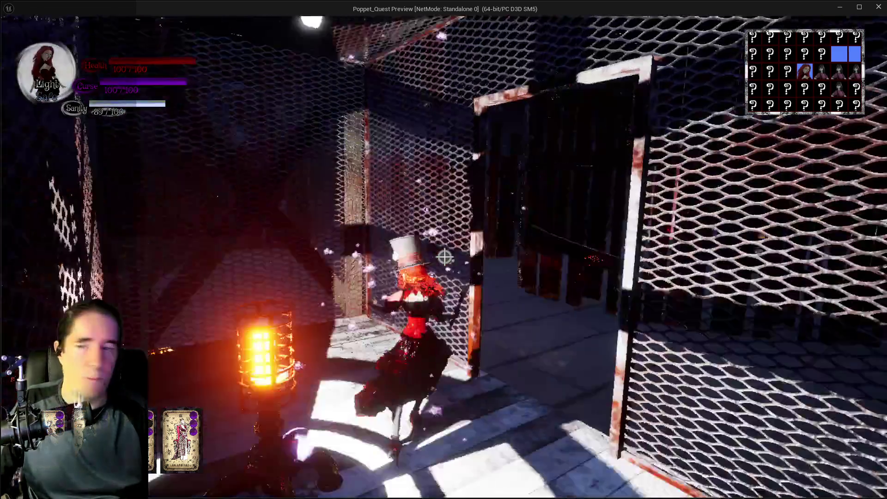
key("w")
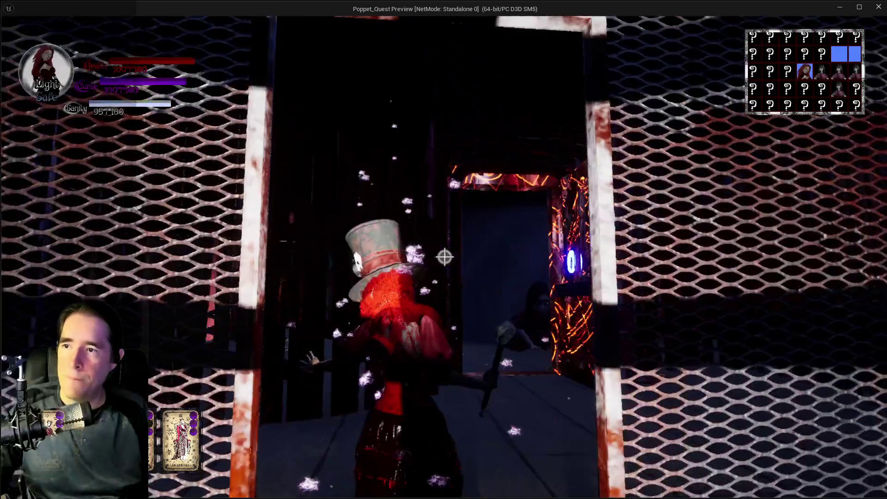
key("w")
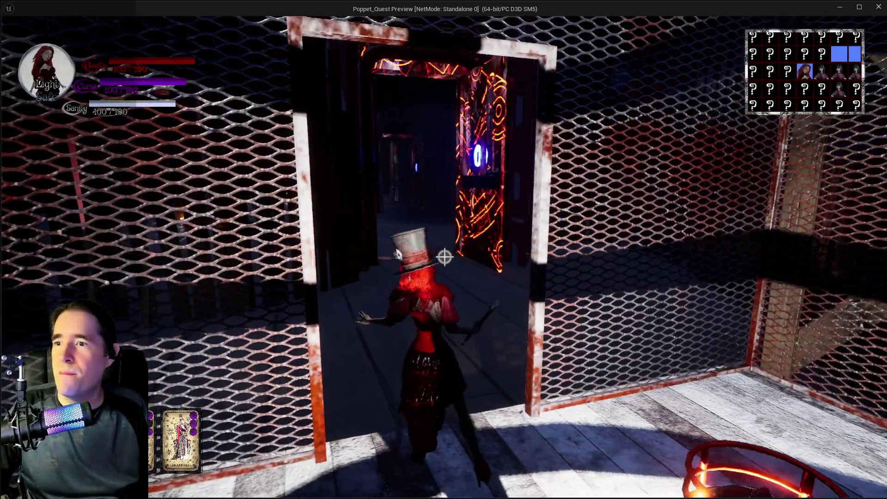
key("w")
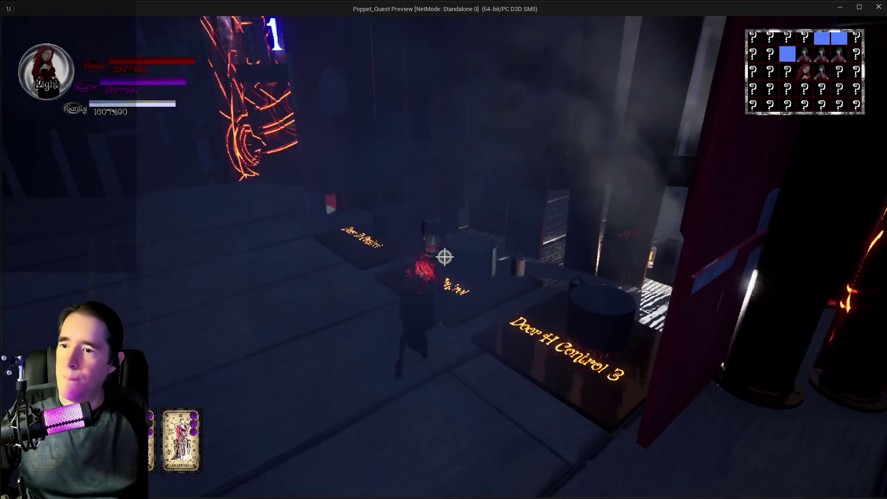
- Run past the rune door in Darkness form, casting a purple blast, to the Door Control platform
key("w")
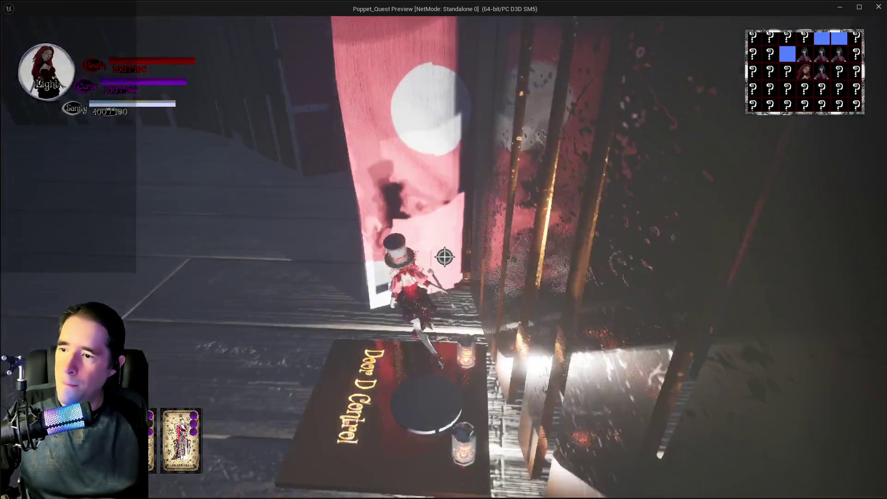
key("w")
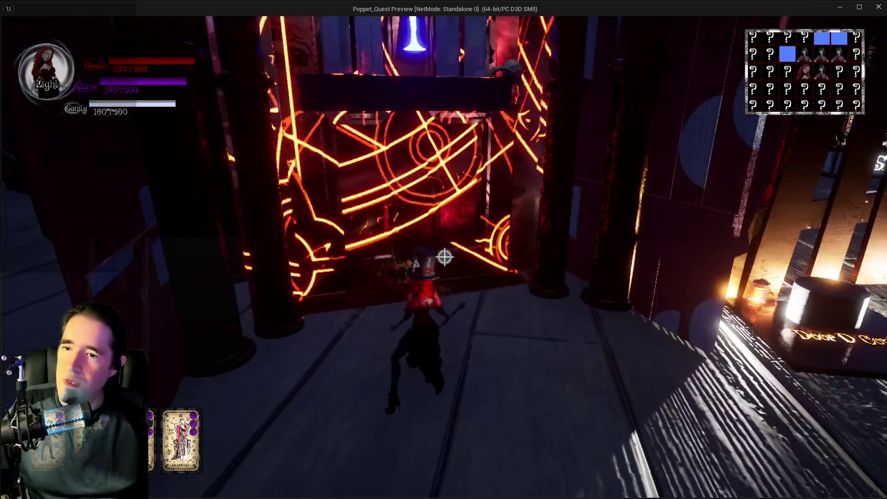
key("w")
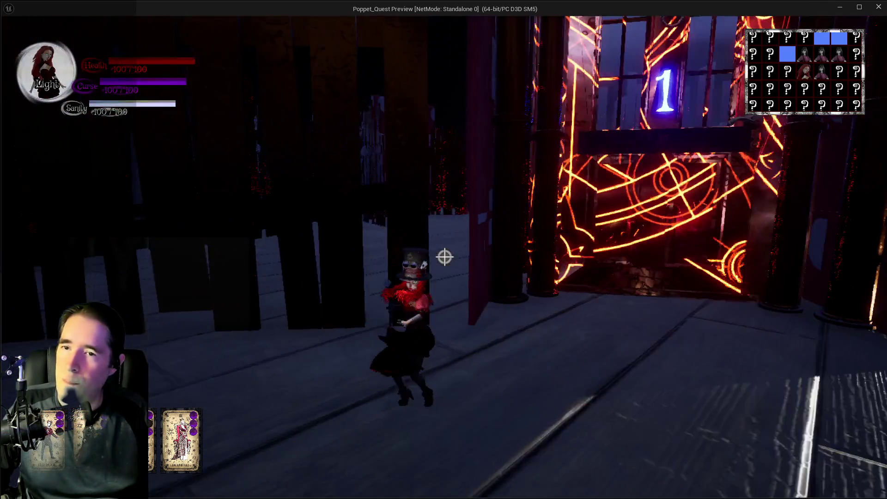
key("w")
key("q")
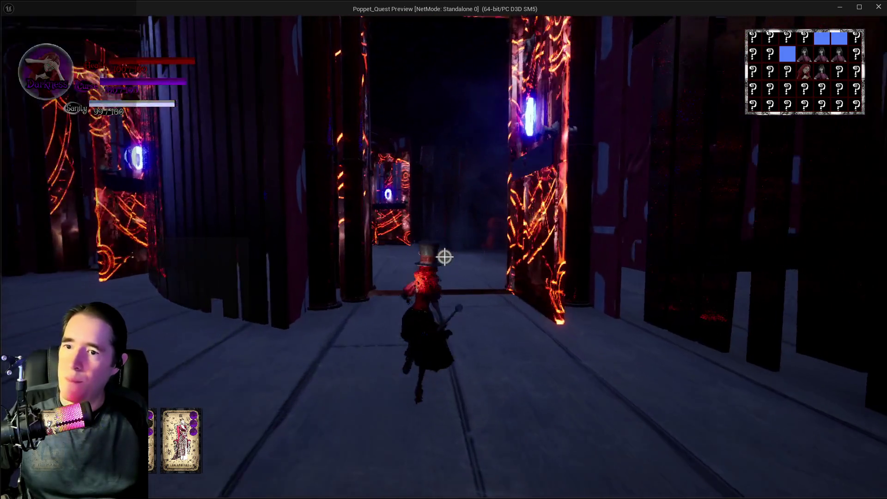
left_click(445, 258)
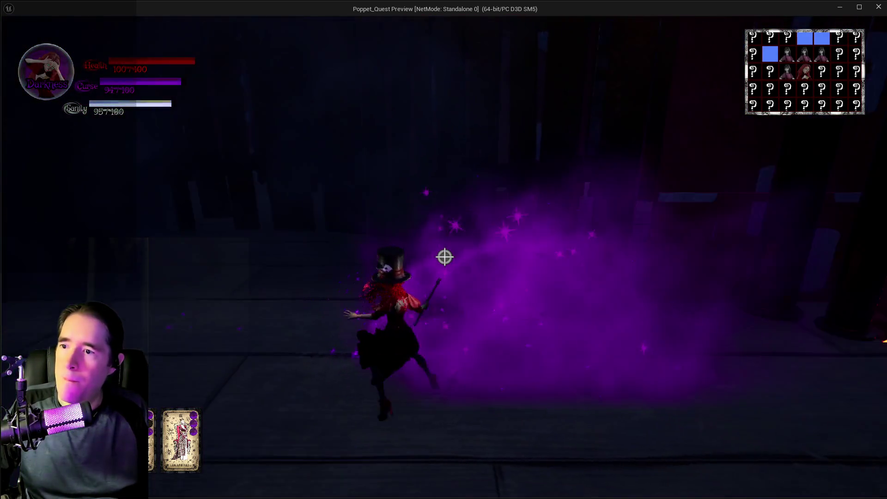
key("w")
key("w")
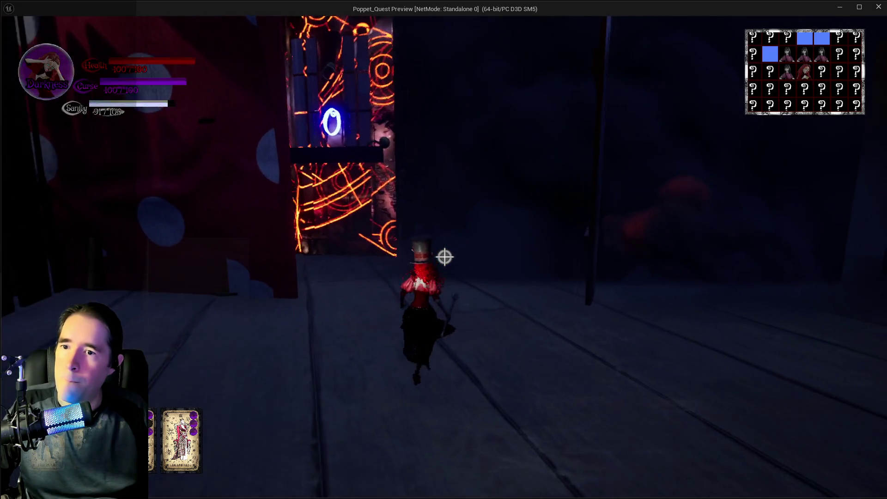
key("w")
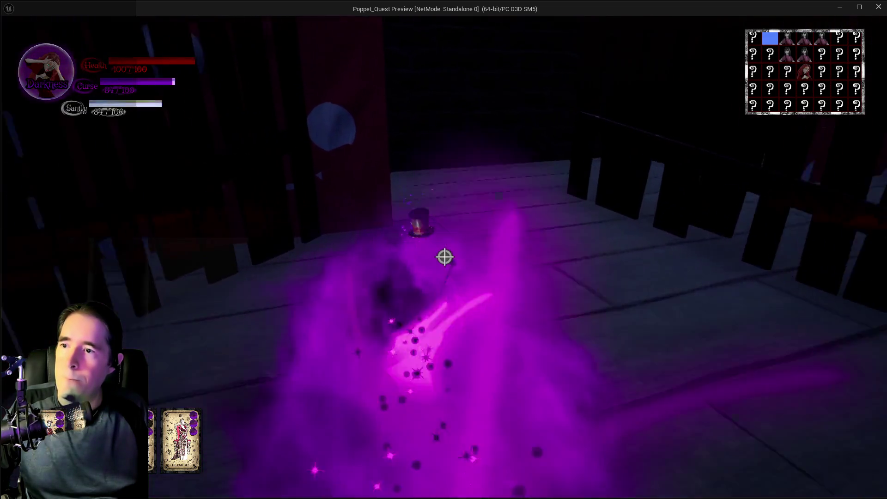
key("w")
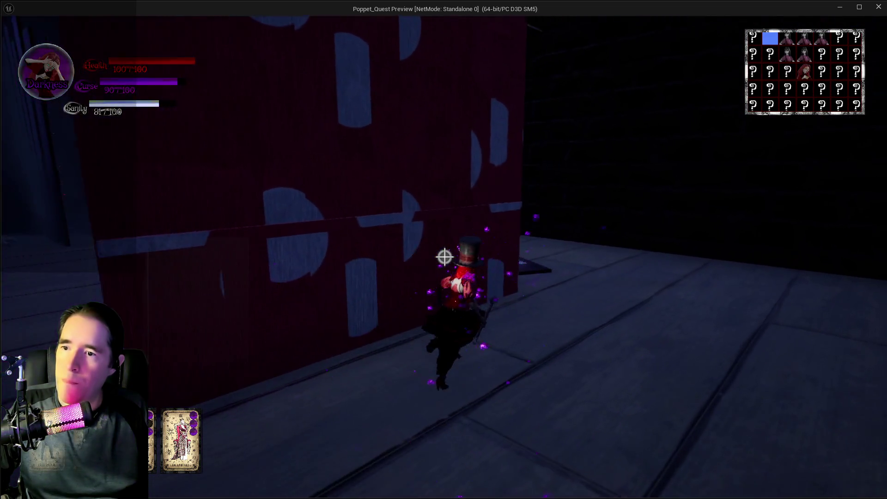
key("w")
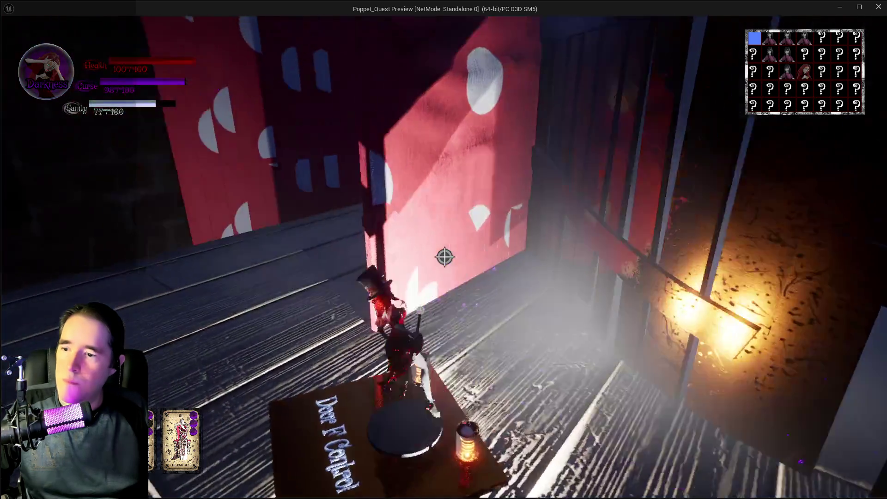
- Toggle Light and Darkness while circling the red polka-dot wall, releasing a darkness burst
key("w")
key("q")
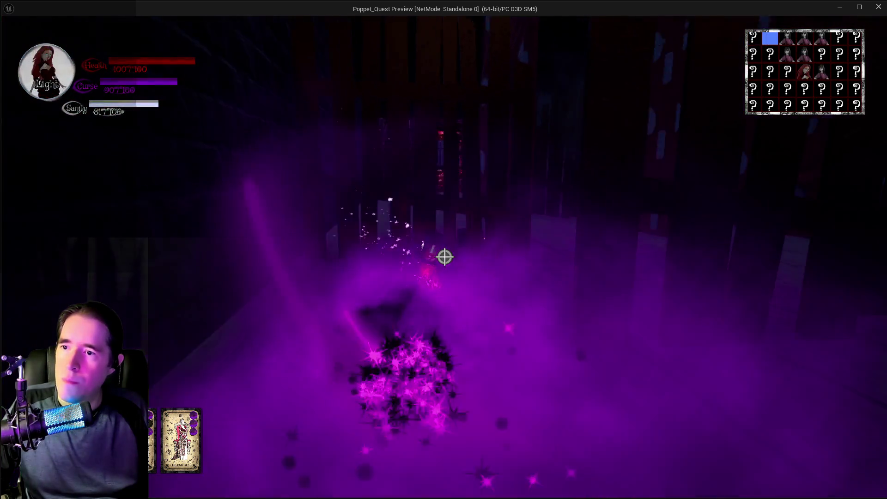
key("w")
key("q")
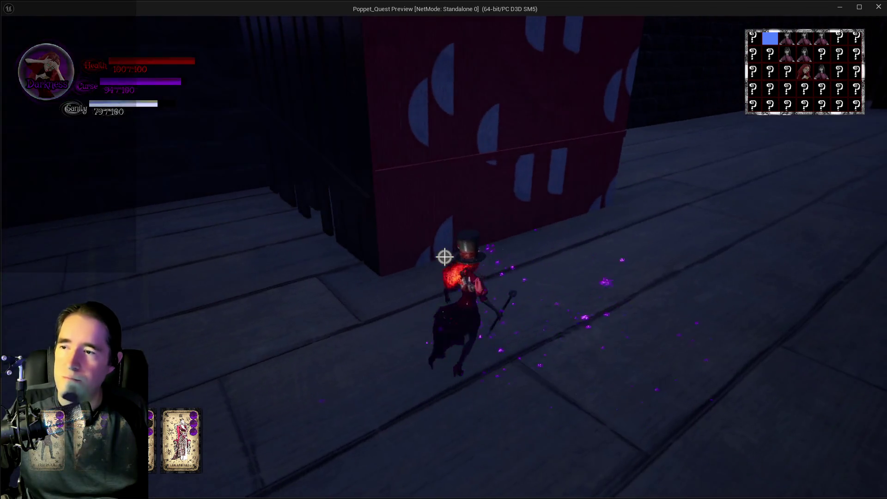
key("w")
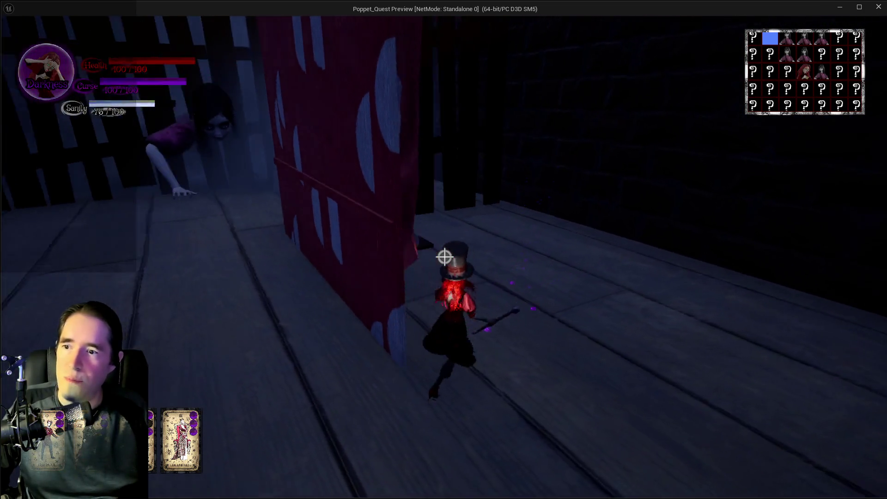
key("w")
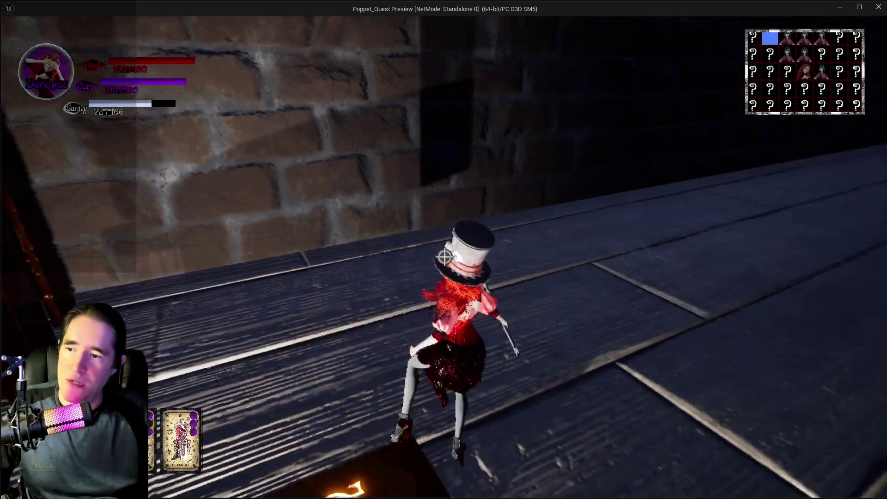
key("w")
left_click(445, 258)
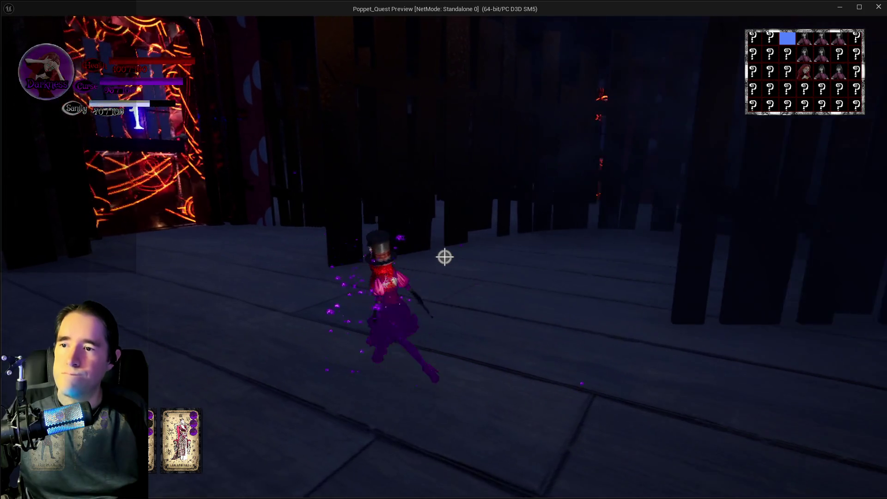
- Run through the glowing corridors casting repeated curse bursts until reaching the Safe Zone
key("w")
key("w")
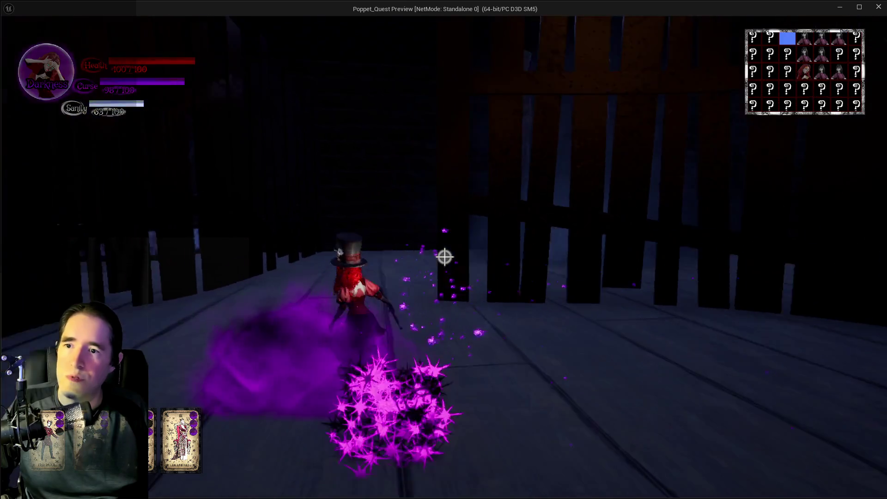
key("w")
left_click(445, 257)
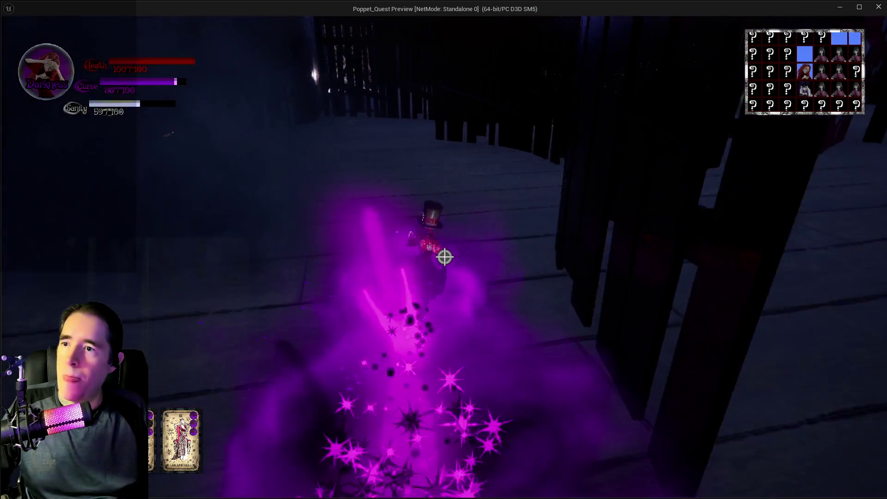
key("w")
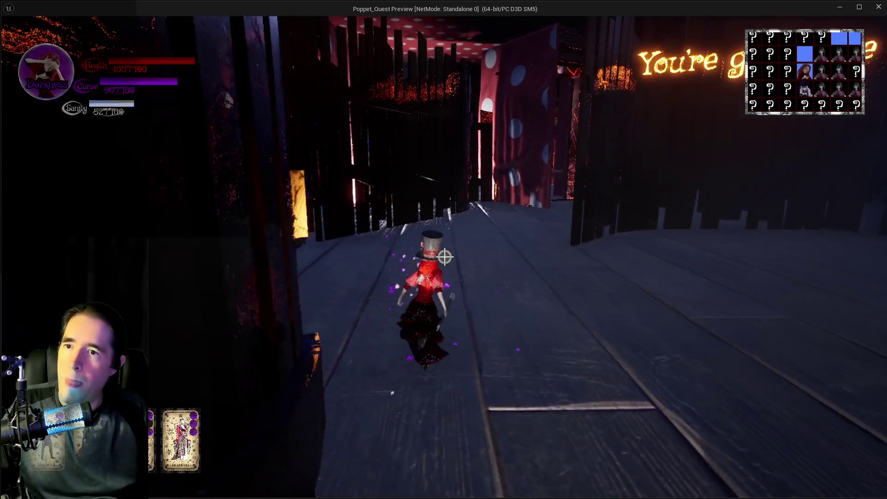
key("w")
left_click(445, 257)
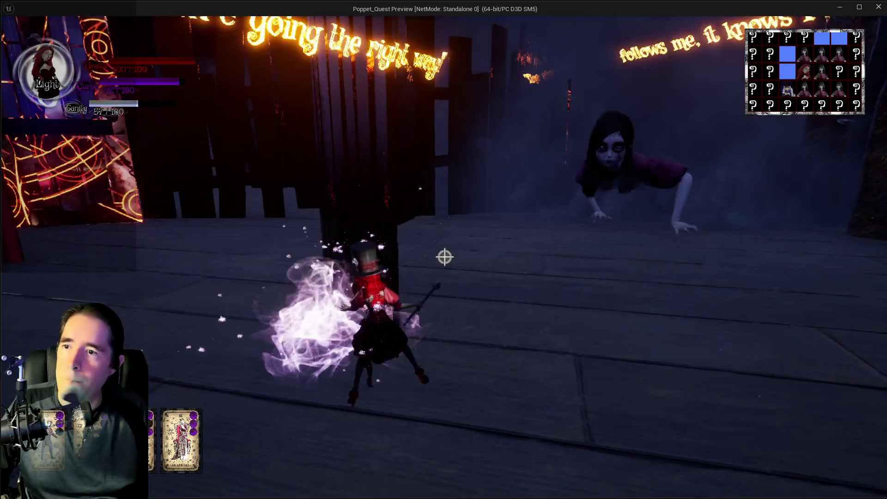
key("w")
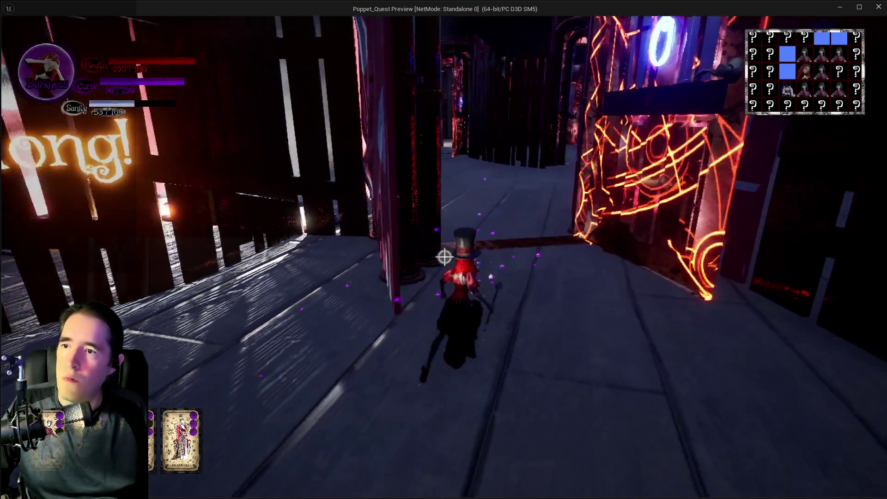
left_click(444, 258)
key("w")
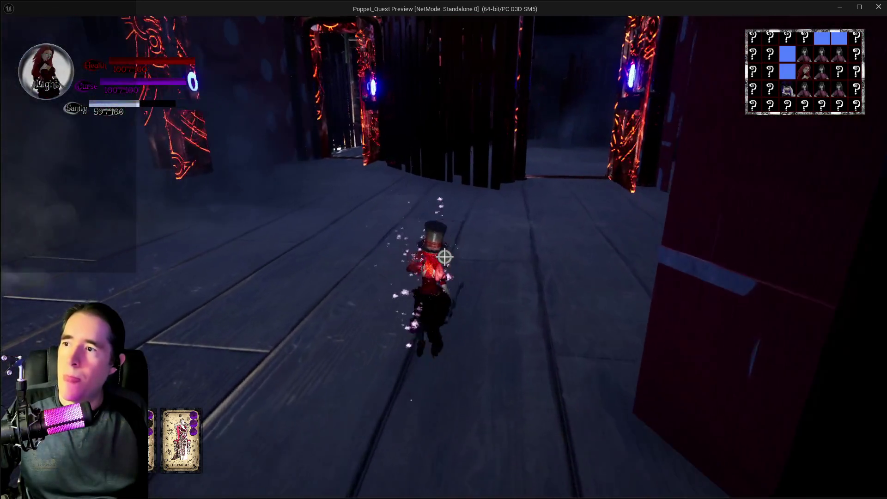
left_click(444, 257)
key("w")
left_click(445, 258)
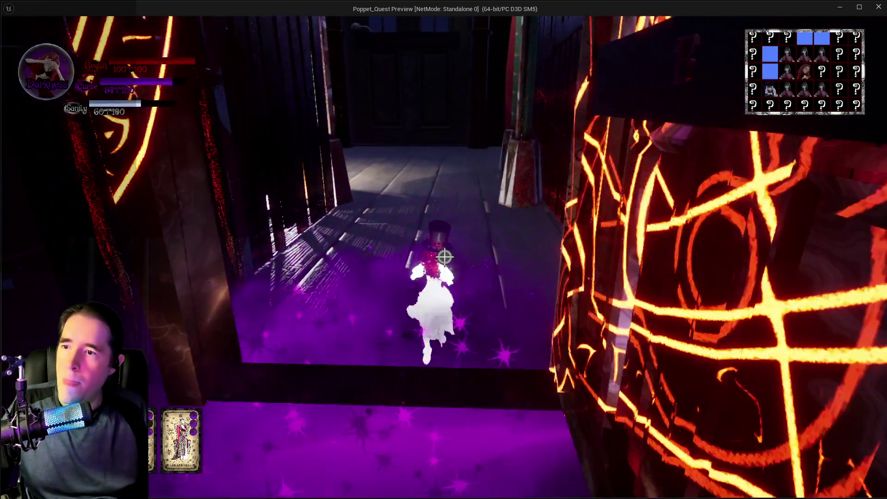
key("w")
left_click(445, 258)
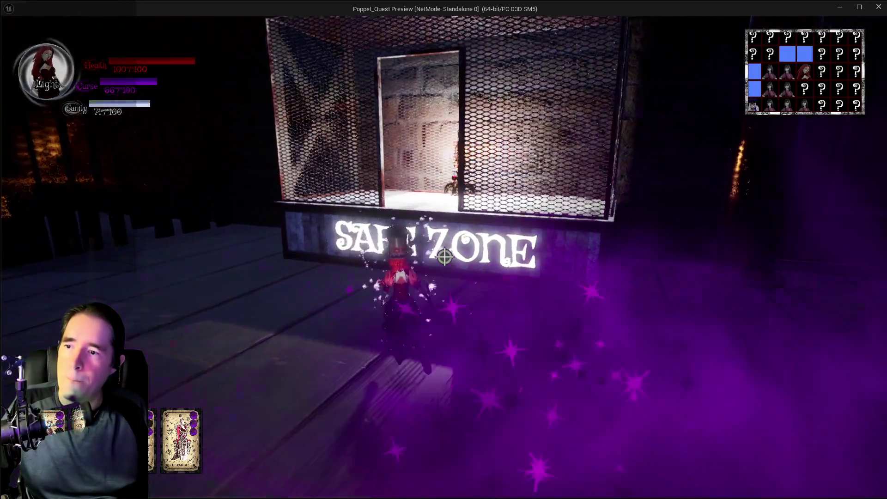
- Run through the Safe Zone into the Play Room doorway, flip to the editor and back, then walk out
key("w")
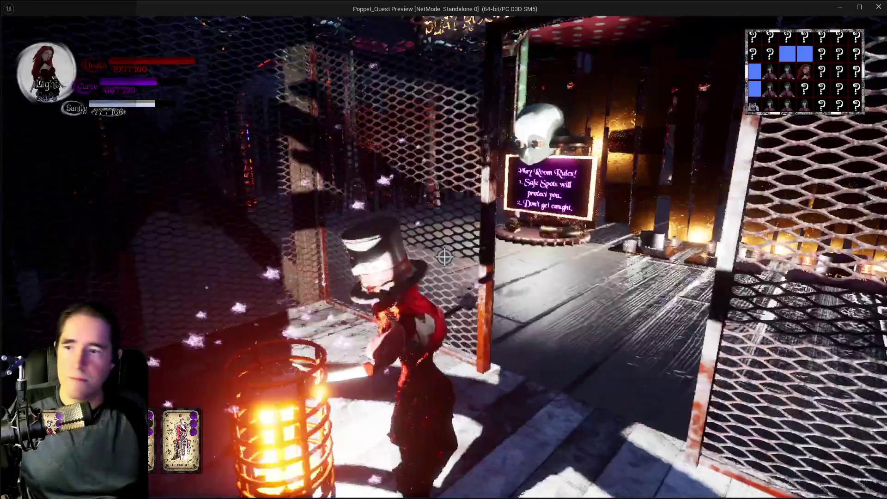
key("w")
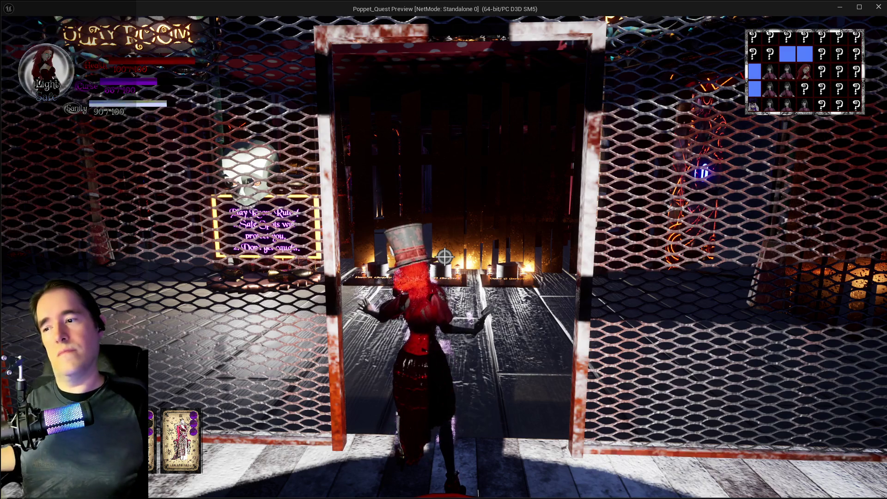
key("alt+Tab")
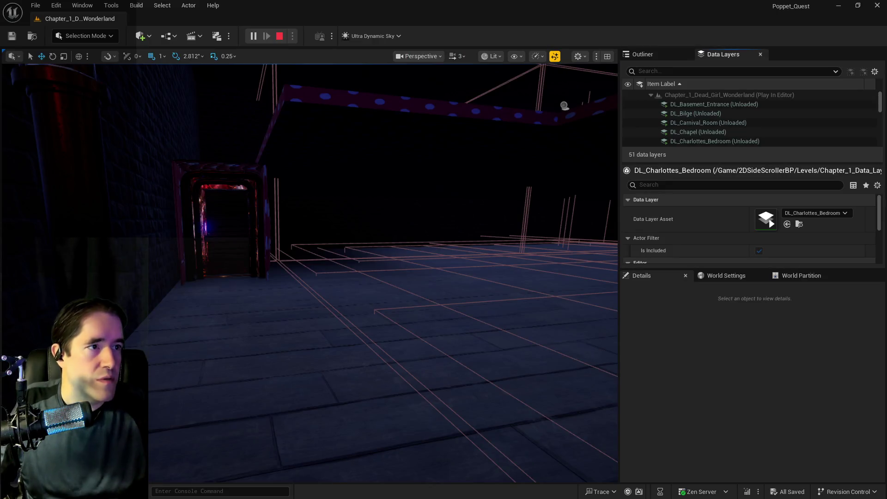
key("alt+Tab")
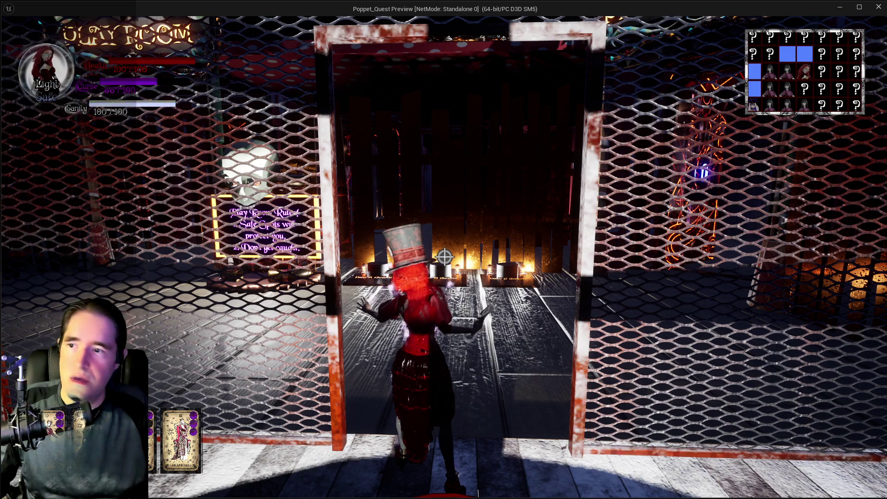
key("w")
key("w")
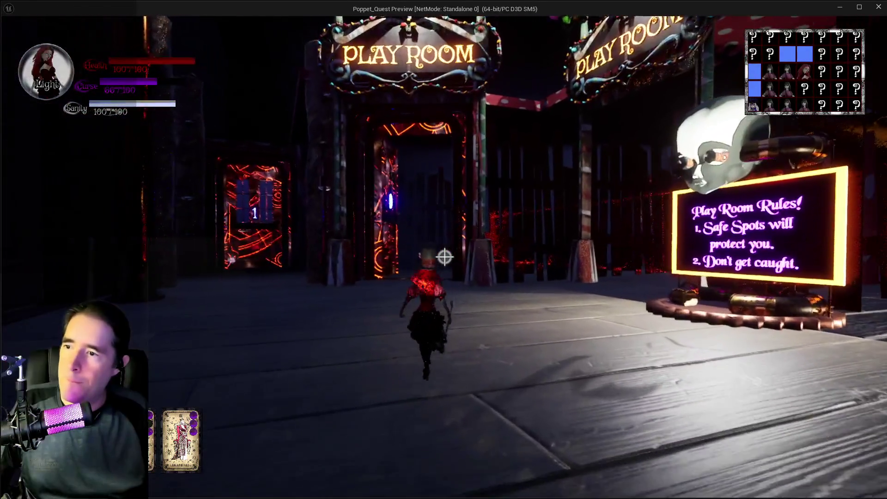
- Run past the rules sign and glowing rune wall through the purple fog to the SAFE ZONE sign
key("w")
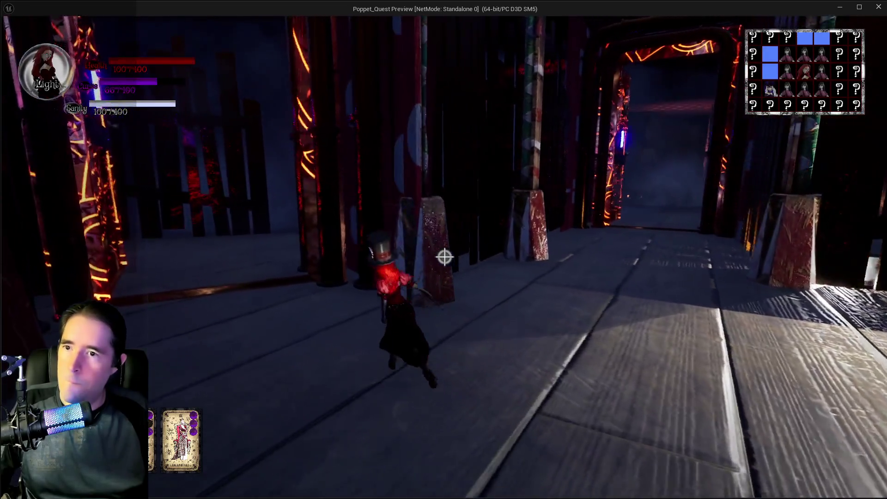
key("w")
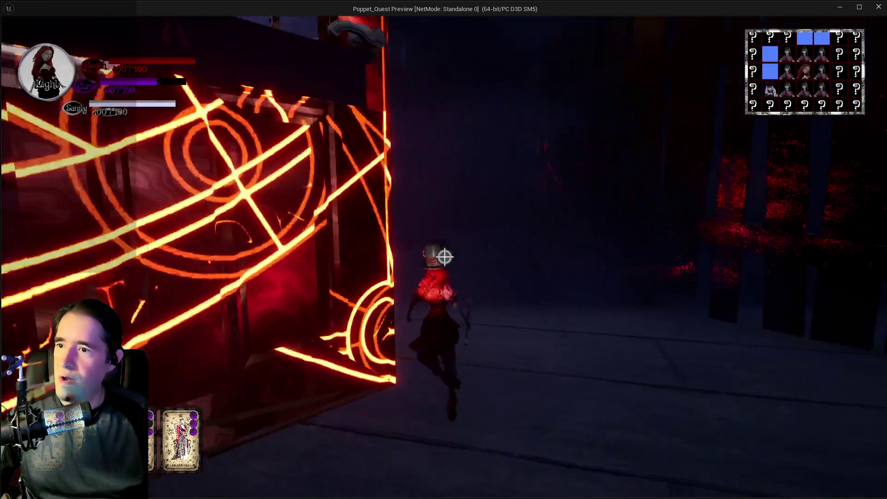
key("w")
key("q")
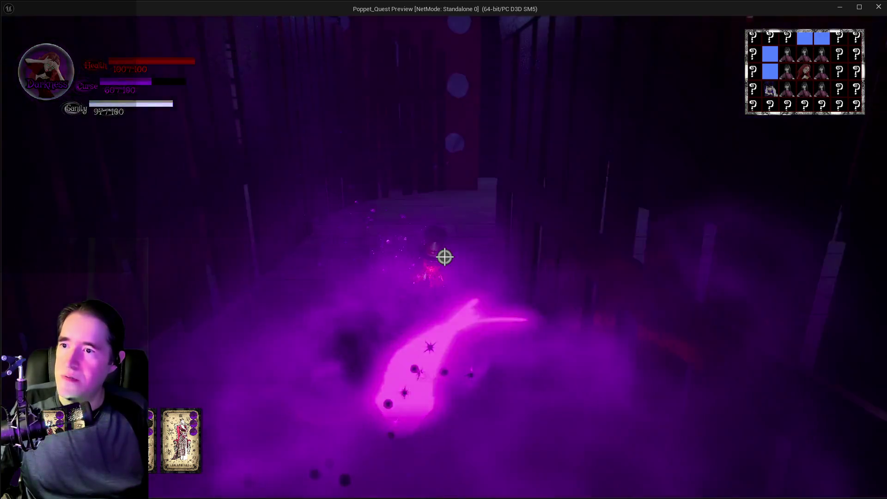
key("w")
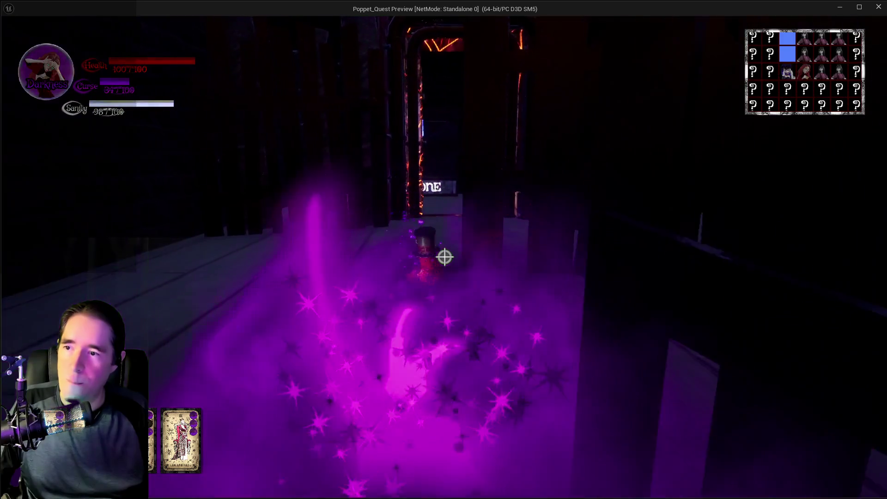
key("w")
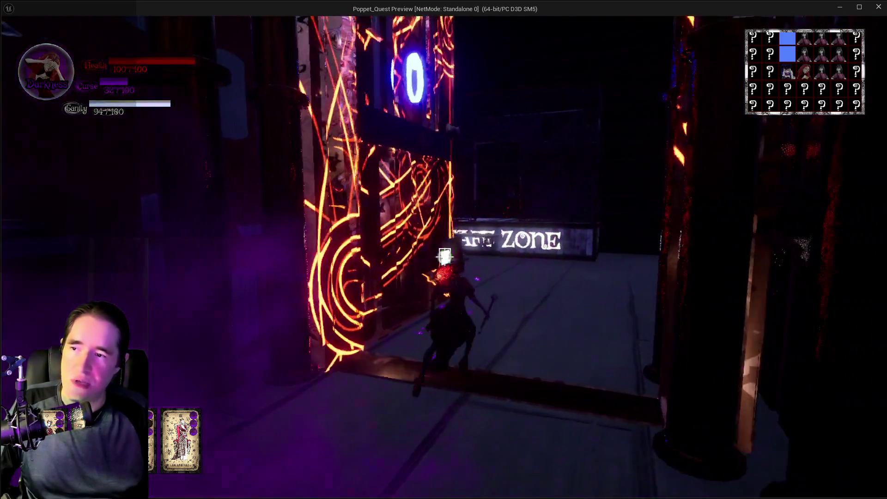
key("w")
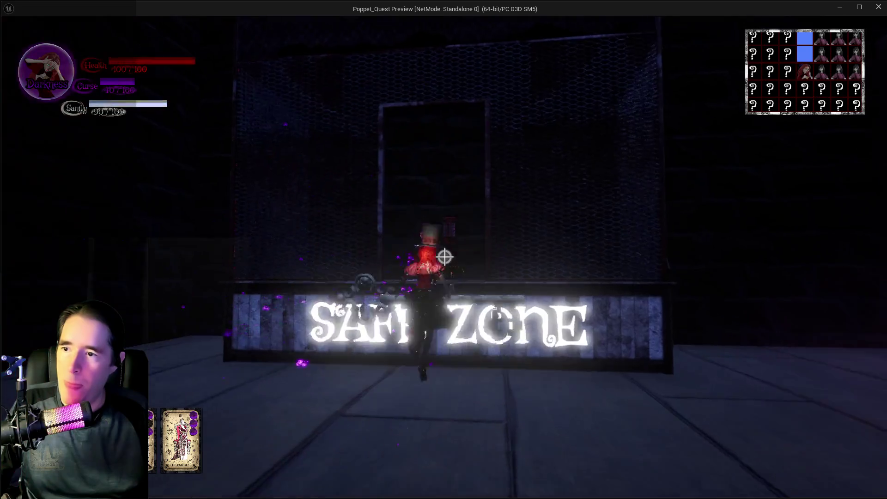
key("w")
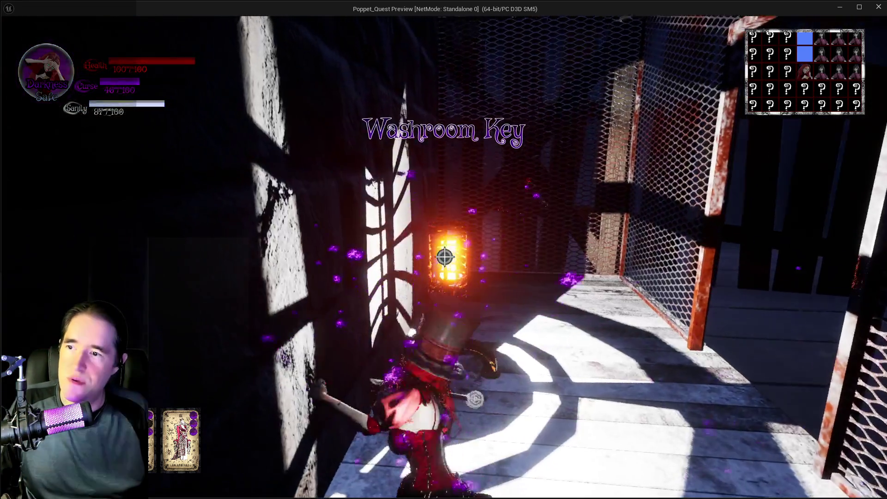
- Turn and walk through the Safe Zone cage doorway out into the pillar area
key("s")
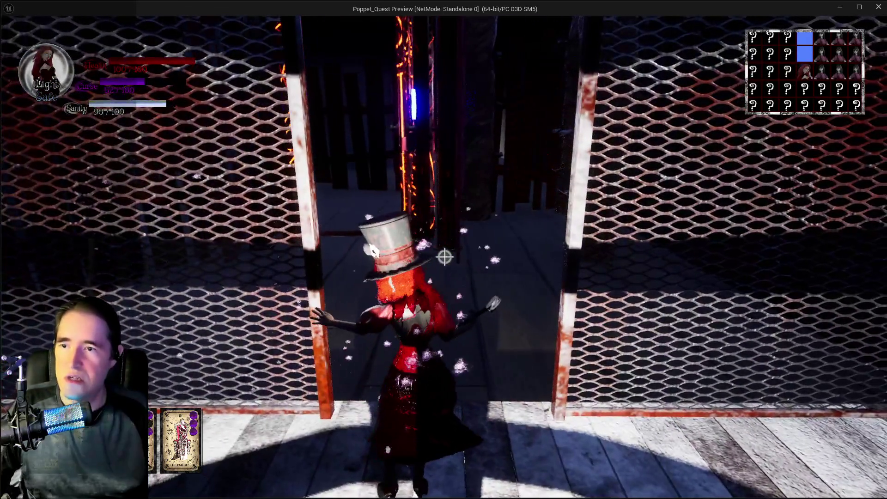
key("w")
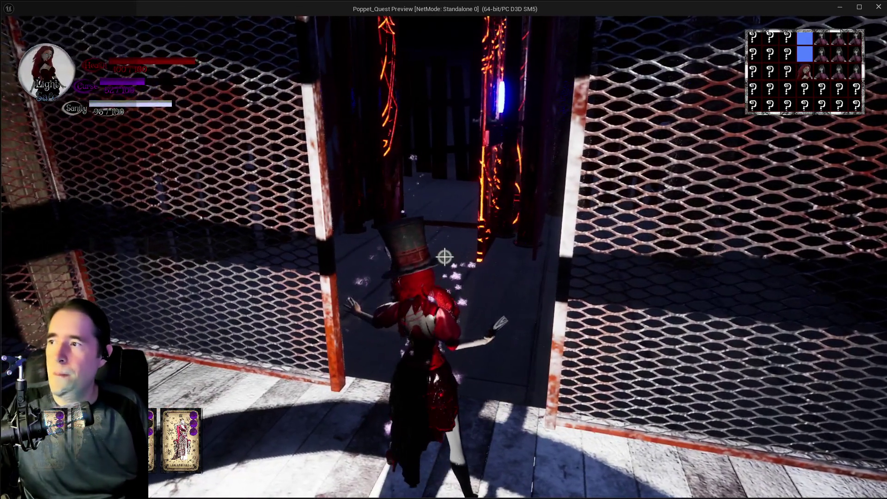
key("w")
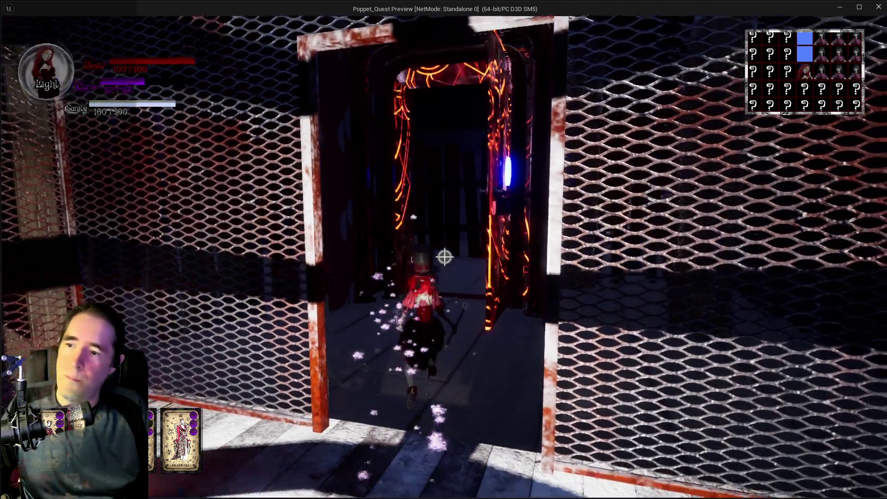
- Switch to Darkness form and cast three curse bursts along the corridors back to the cage
key("e")
key("w")
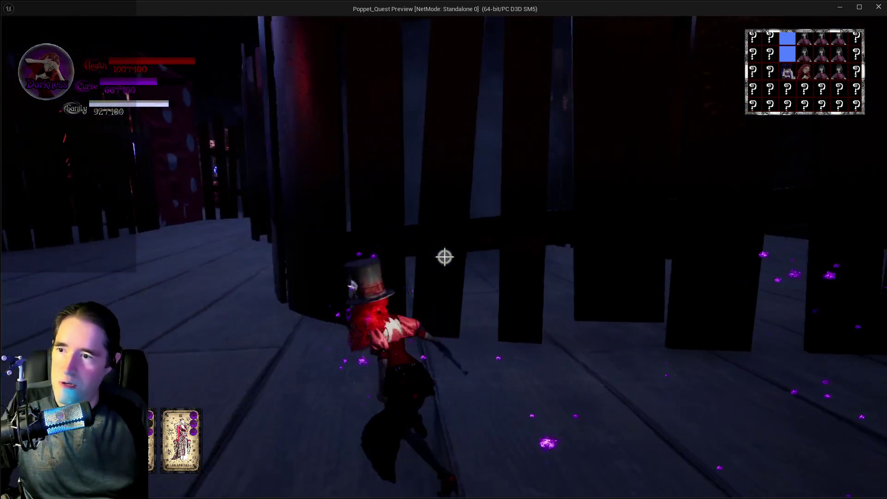
left_click(445, 257)
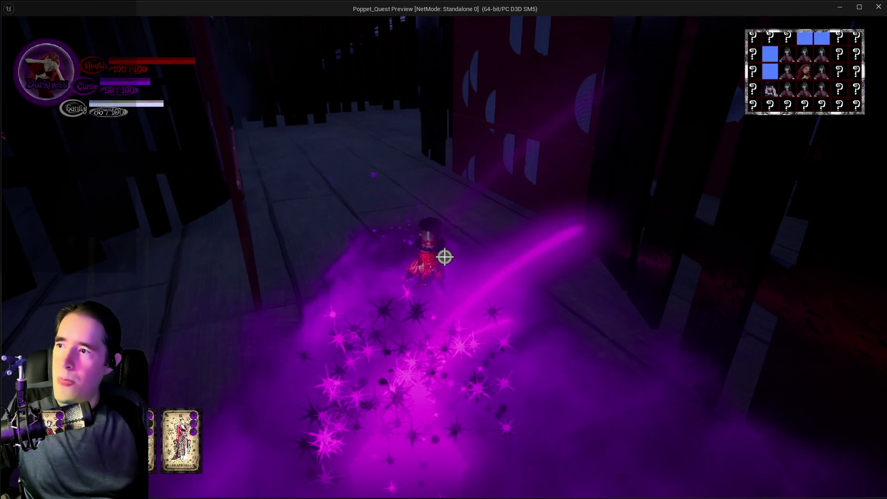
left_click(444, 257)
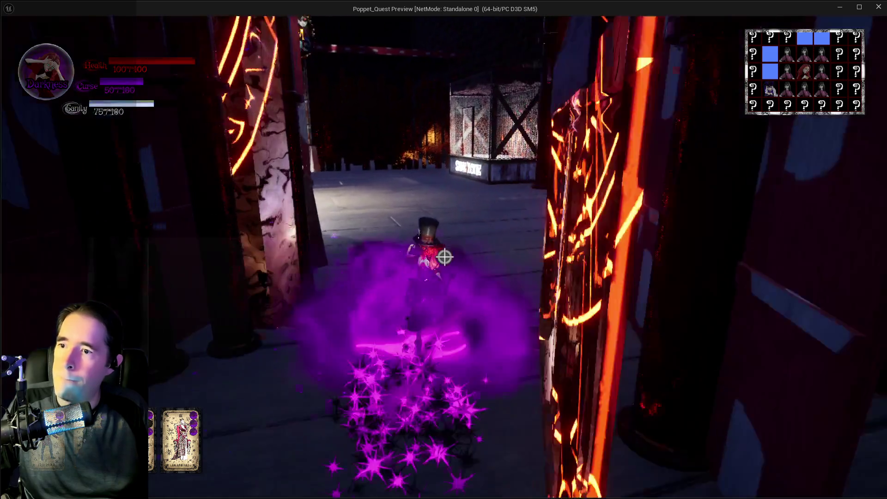
left_click(444, 257)
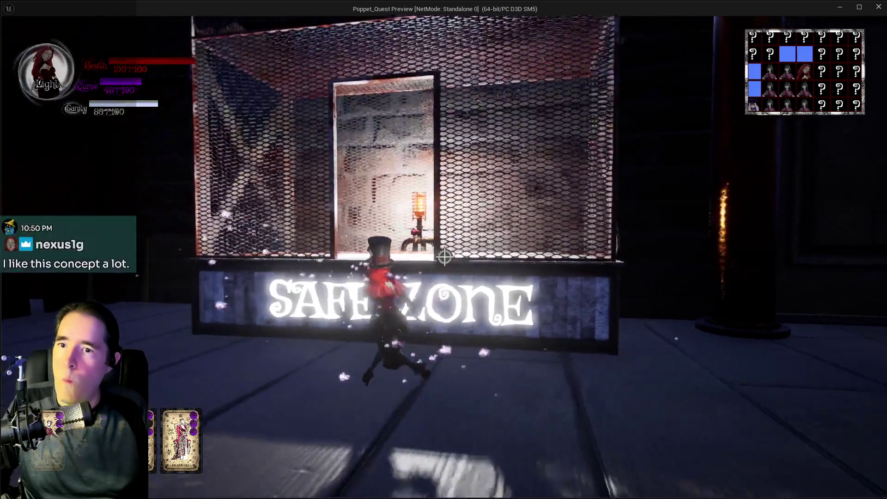
- Walk through the Safe Zone cage until Sanity reaches 100, then exit into the dark corridor
key("w")
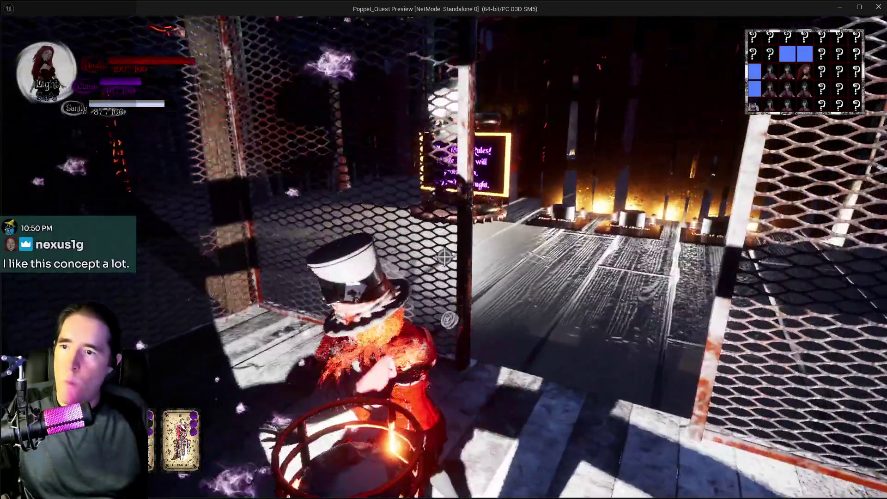
key("w")
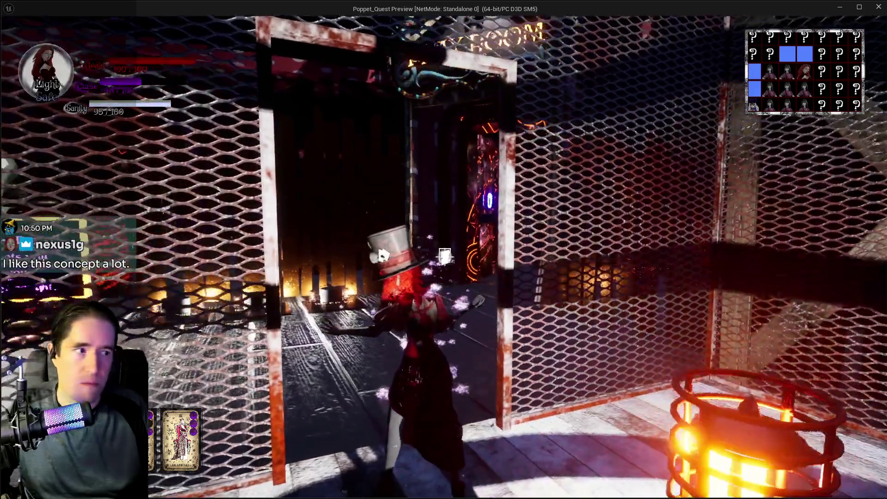
key("w")
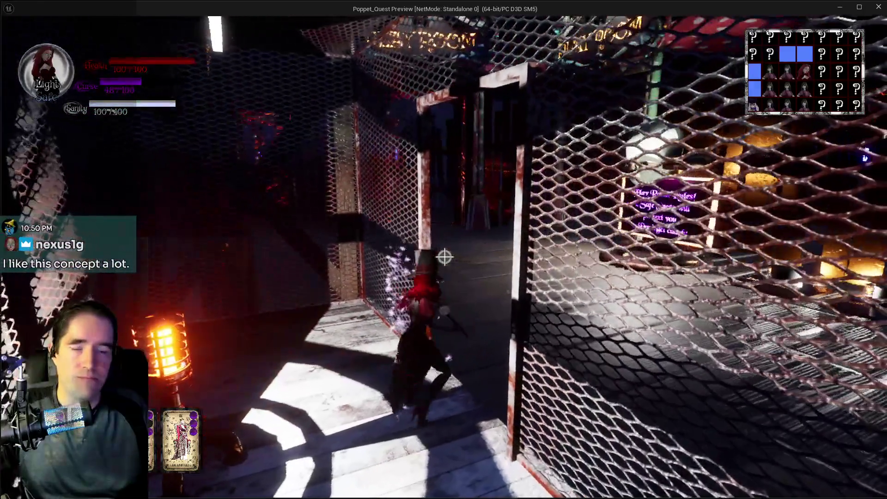
key("w")
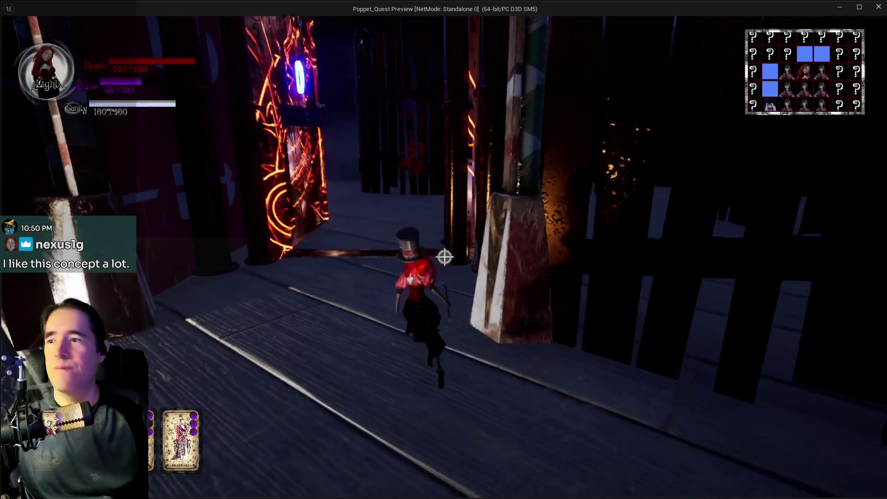
- Walk between the glowing pillars toward the stairs, casting three curse bursts
key("w")
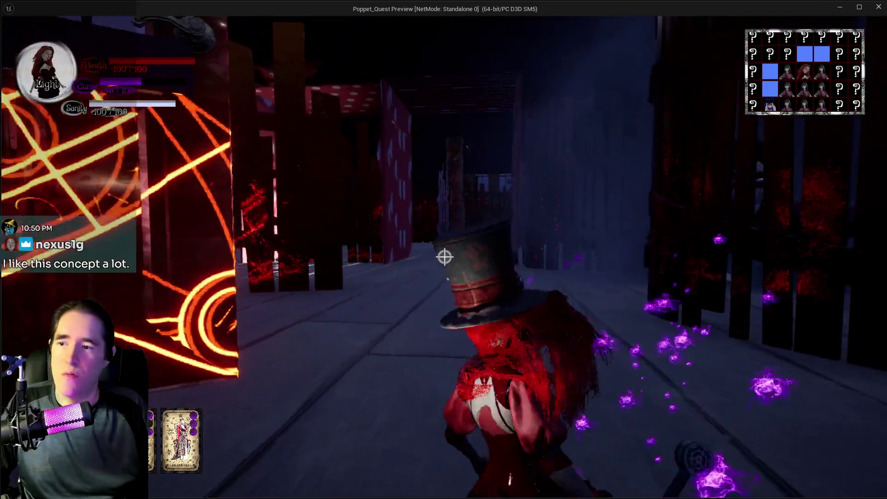
key("w")
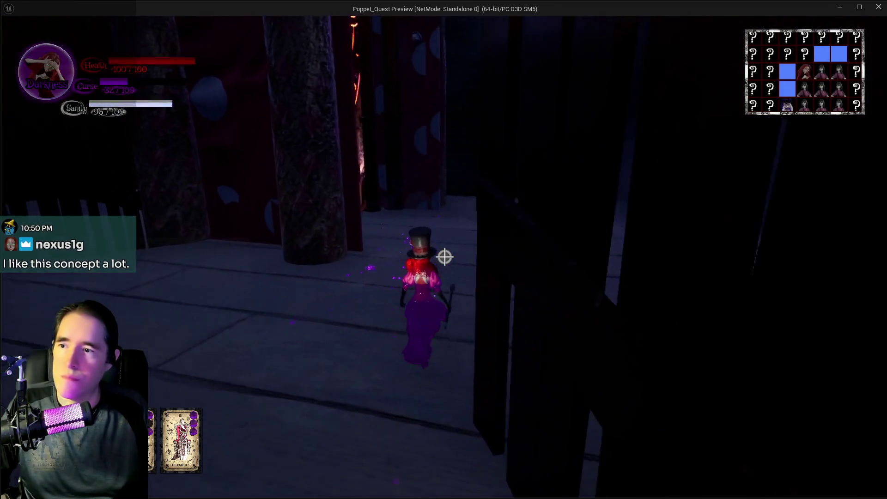
left_click(445, 257)
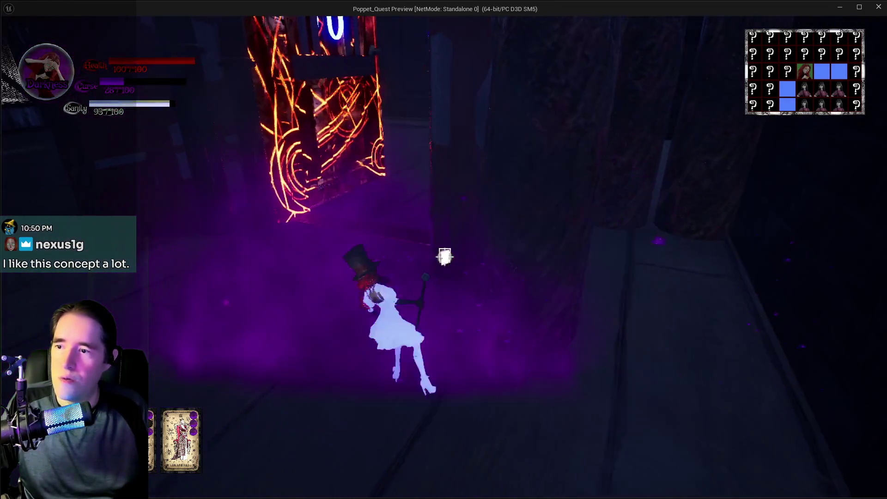
left_click(445, 257)
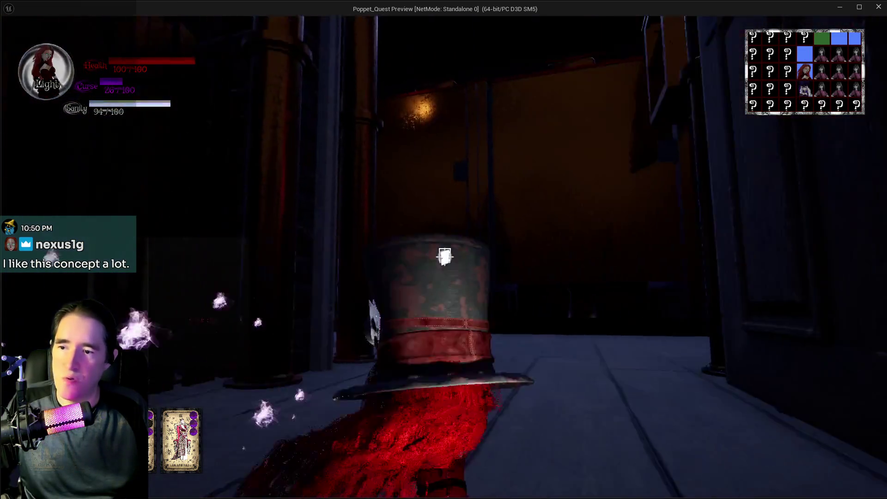
left_click(444, 257)
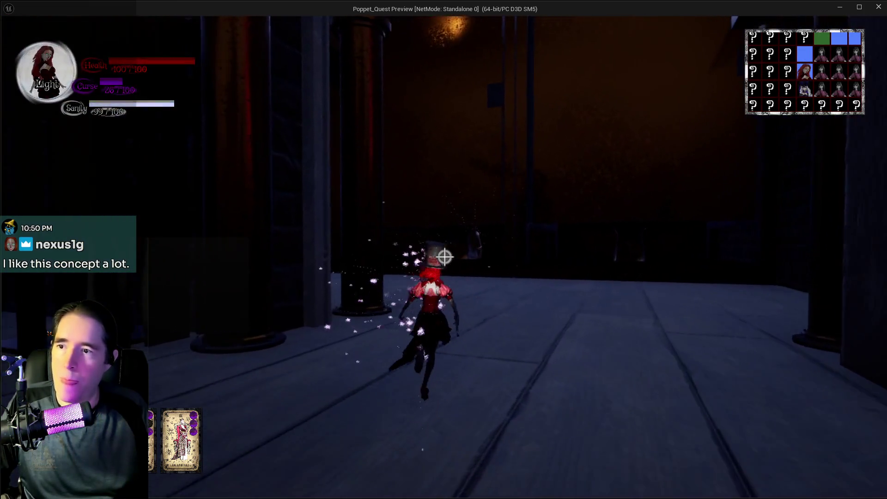
- Cast a burst into Darkness form, reach the glowing floor-1 door, and open the tarot menu
left_click(444, 257)
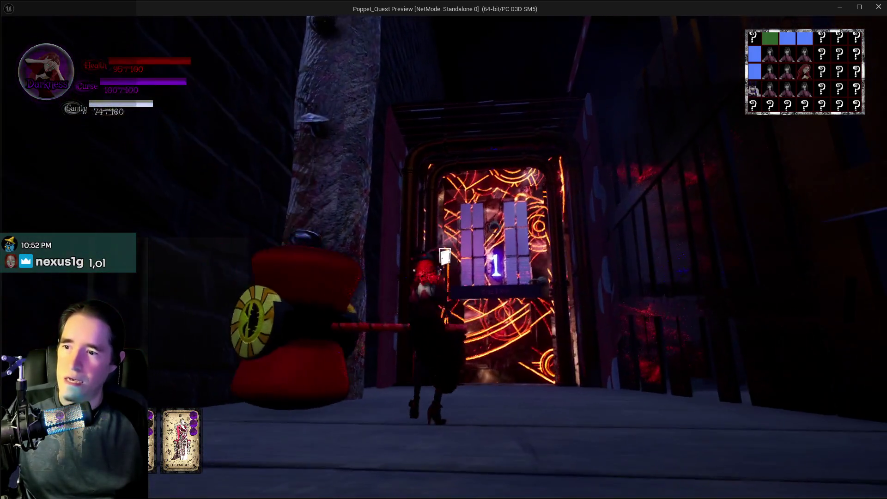
key("Tab")
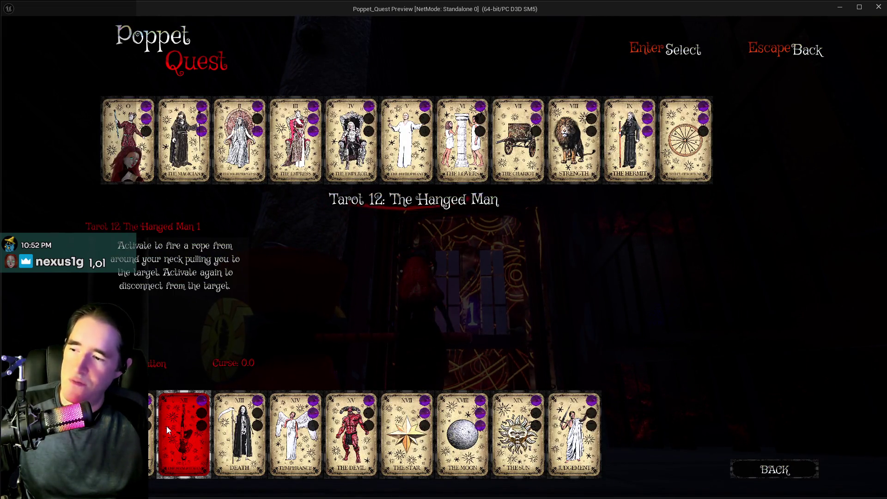
- Equip The Hanged Man tarot and rope up the tree trunk, dropping through the portal tunnel
left_click(177, 430)
key("w")
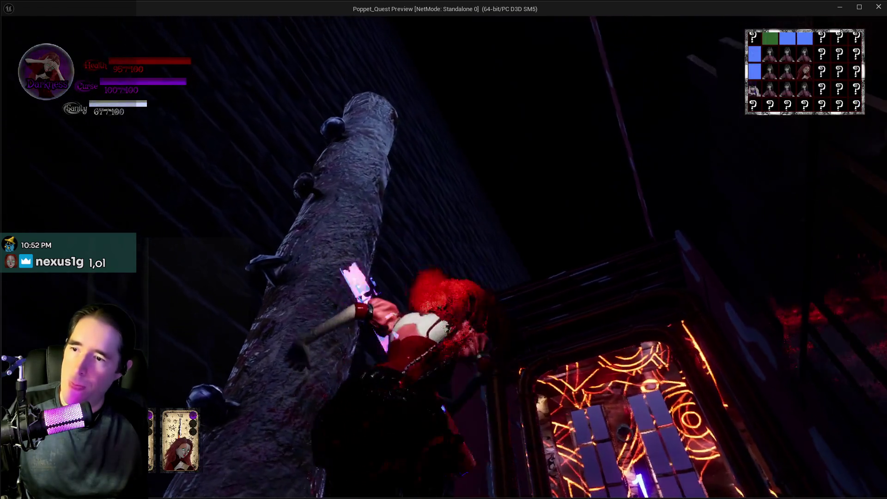
key("w")
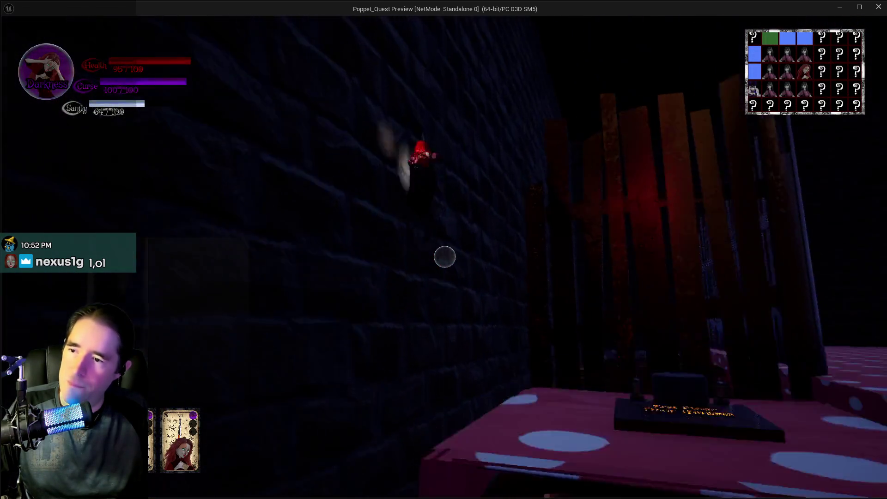
key("w")
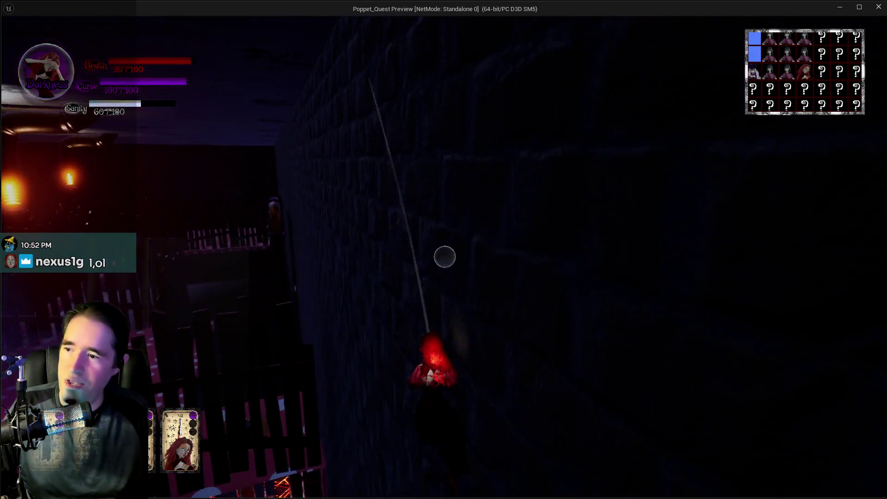
key("w")
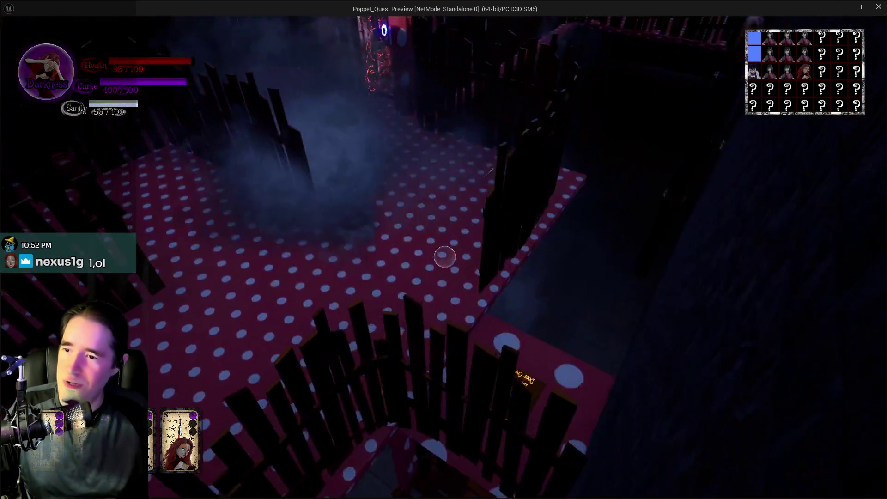
key("w")
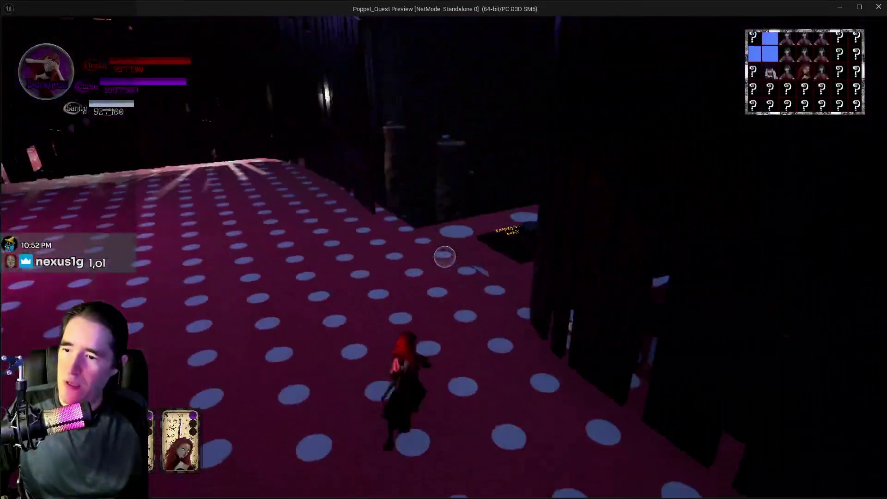
- Try the 2nd Floor Door Control switch, then pause the game
key("w")
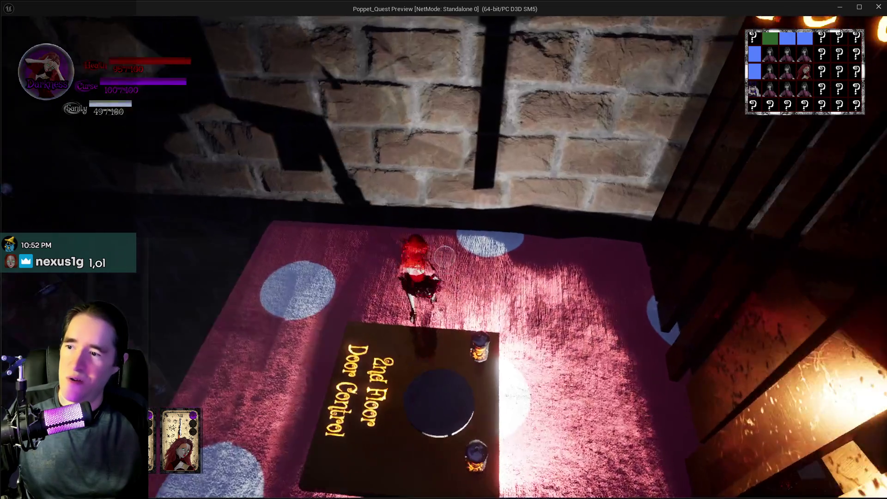
key("q")
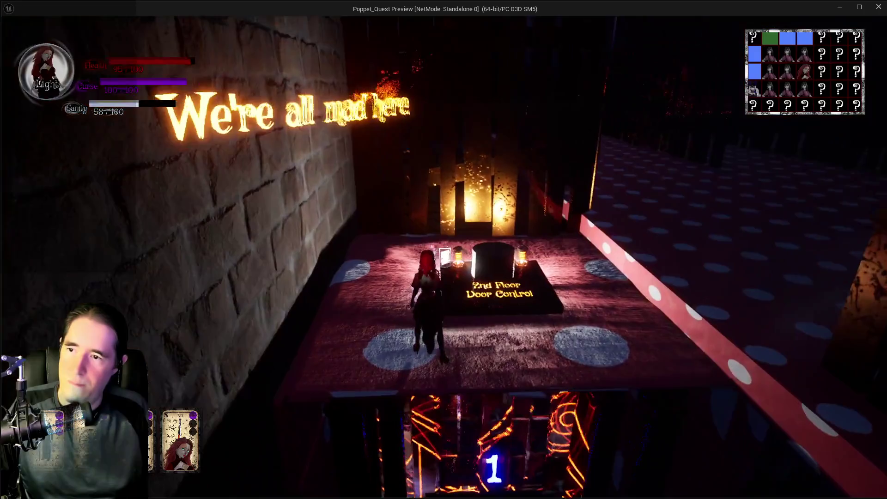
key("Escape")
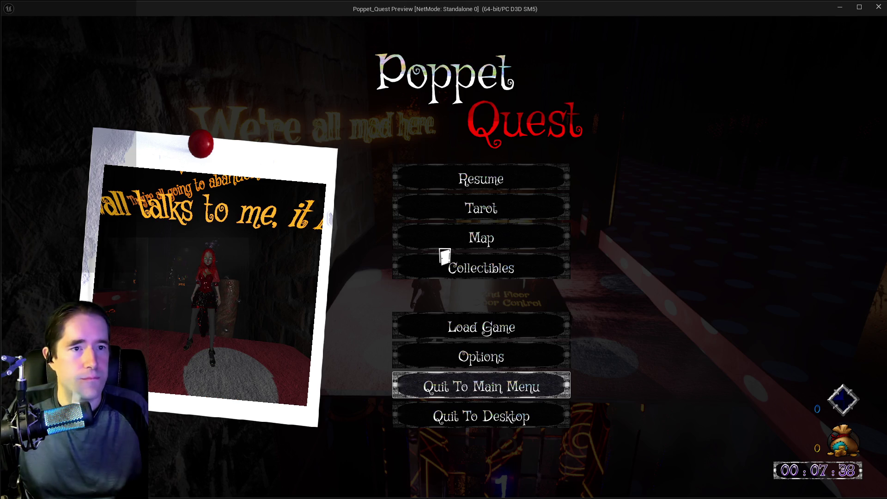
- Log 'Play Room Floor 2:' with the broken door-button bug in the To Do List, then resume play
key("alt+Tab")
scroll(500, 323, "down", 15)
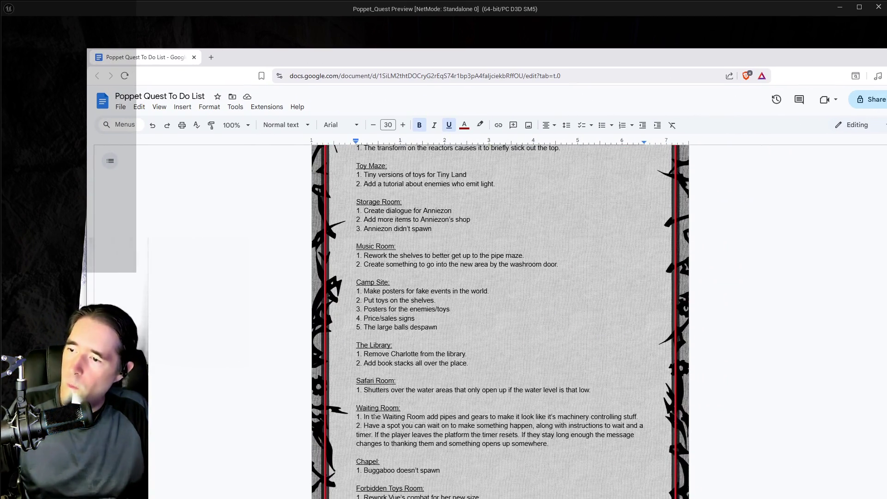
scroll(376, 409, "down", 15)
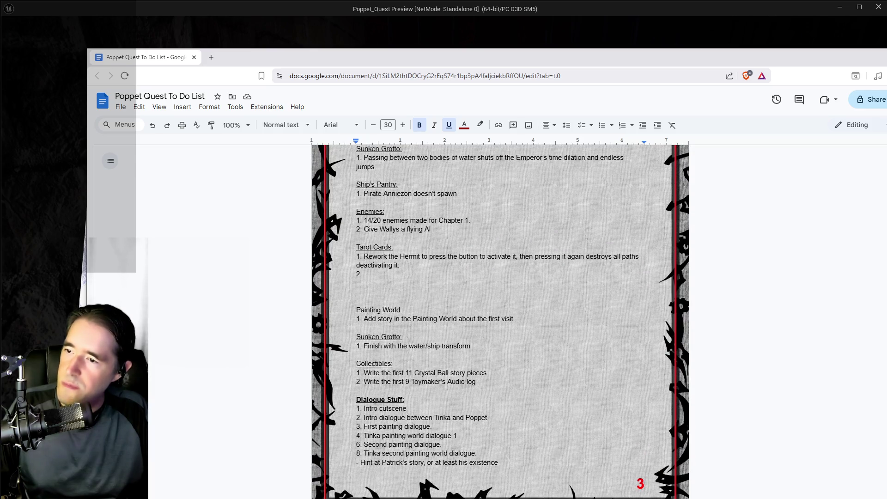
scroll(400, 351, "up", 10)
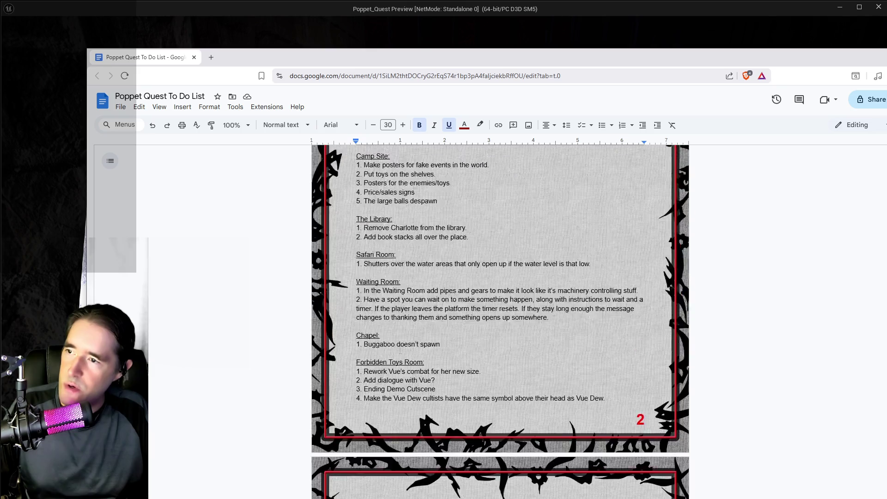
scroll(399, 351, "up", 10)
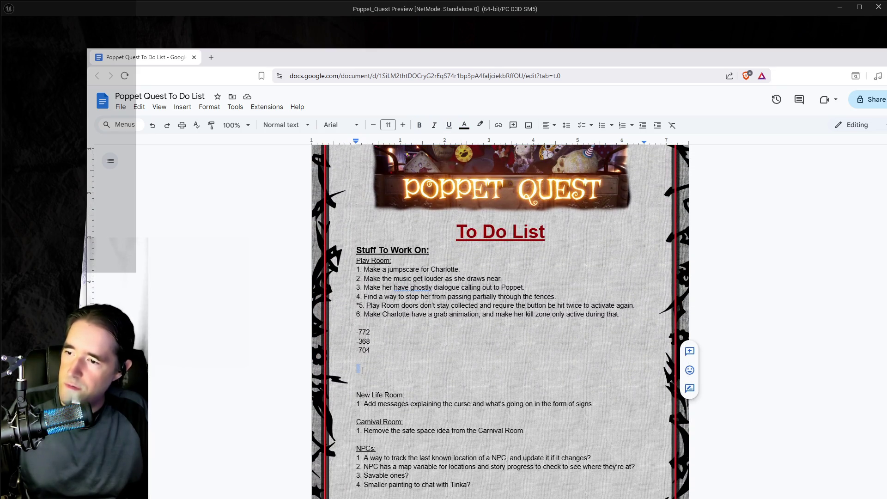
left_click(363, 370)
type("Play Room Floor 2:")
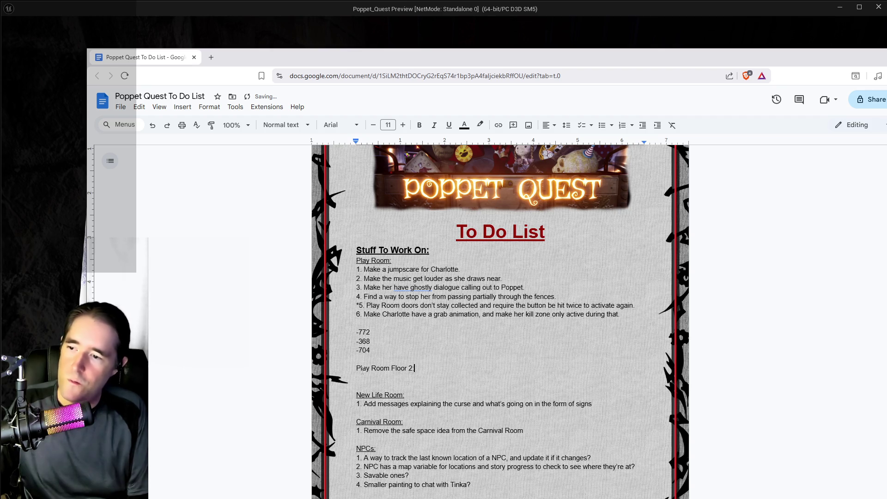
key("Return")
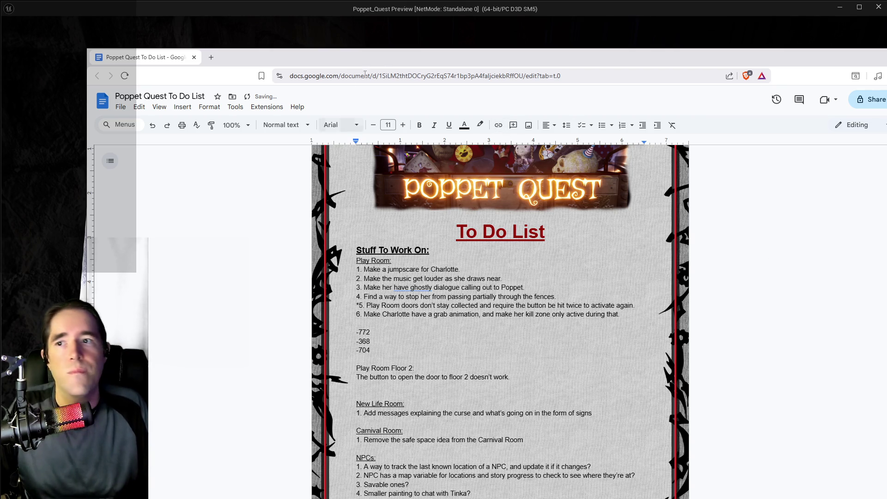
key("alt+Tab")
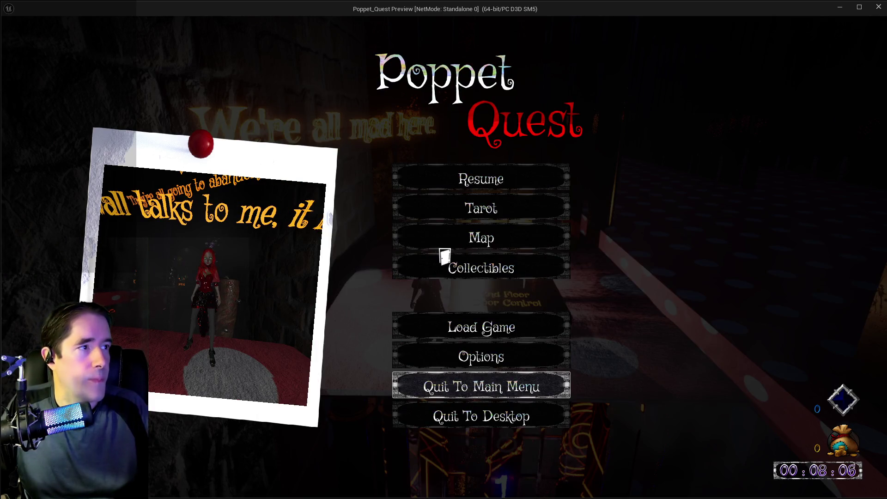
left_click(471, 166)
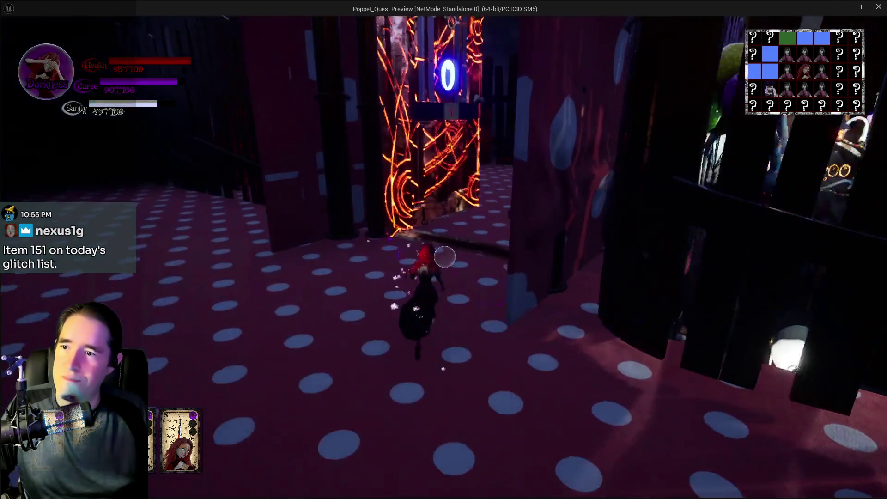
- Run across the spotted floor, through the pillar maze and the purple fog into the next room
key("w")
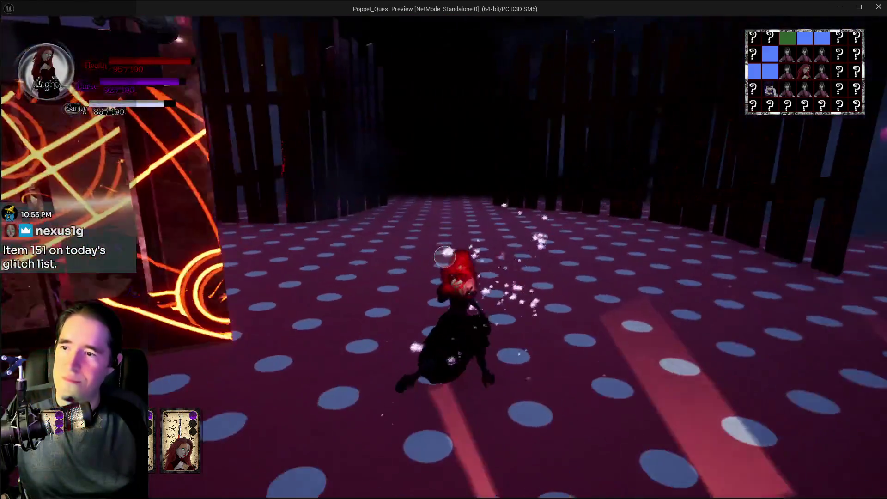
key("w")
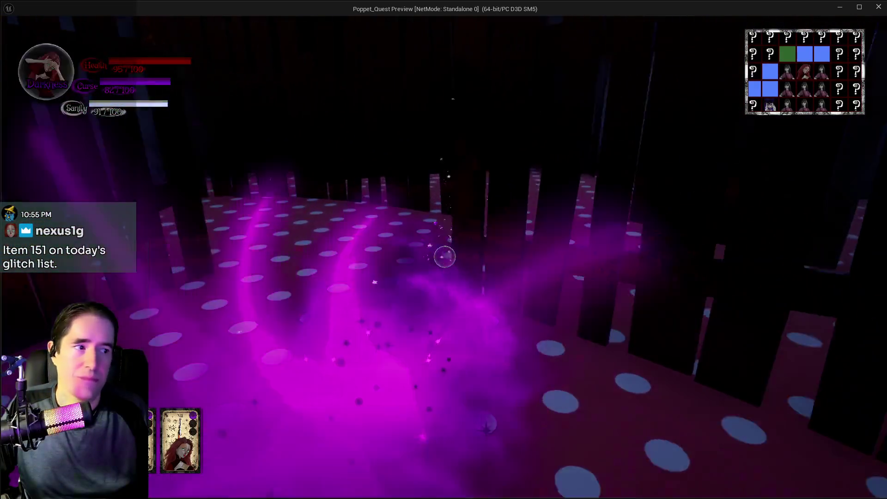
key("w")
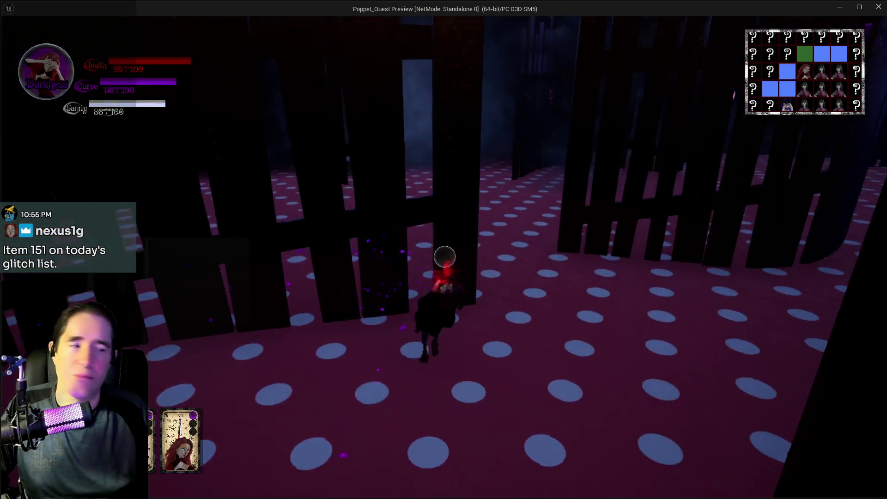
key("w")
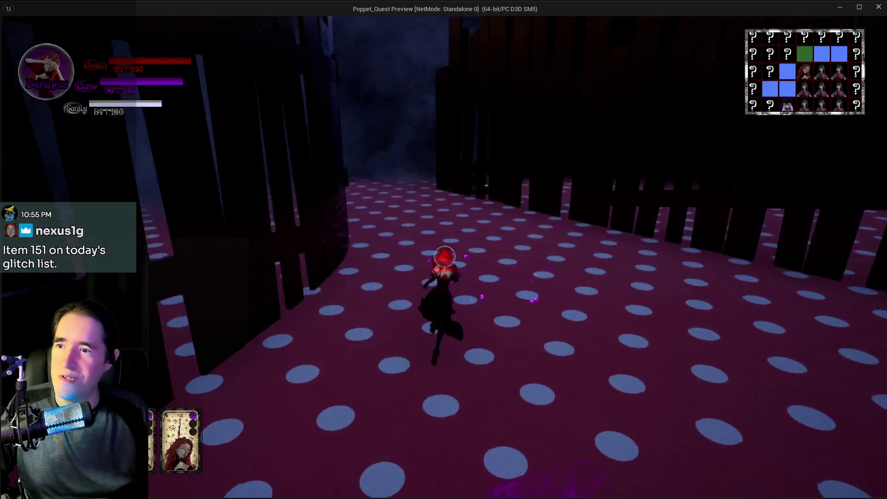
key("w")
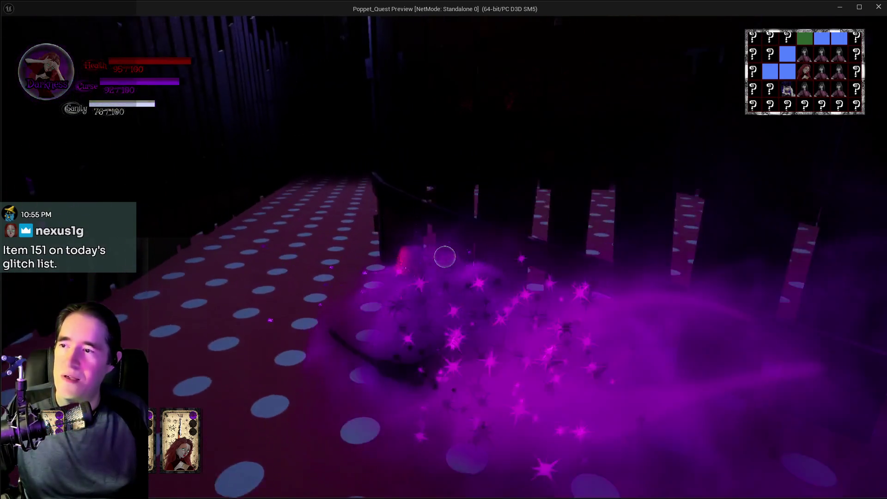
key("w")
key("w")
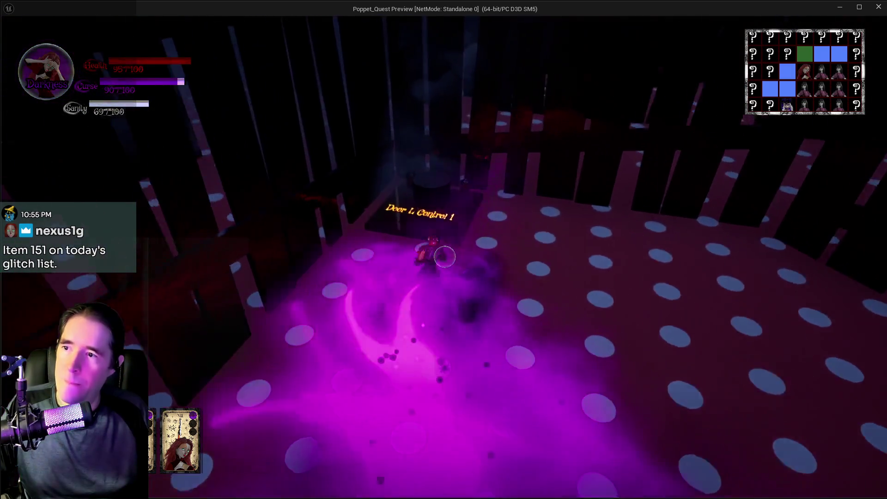
key("w")
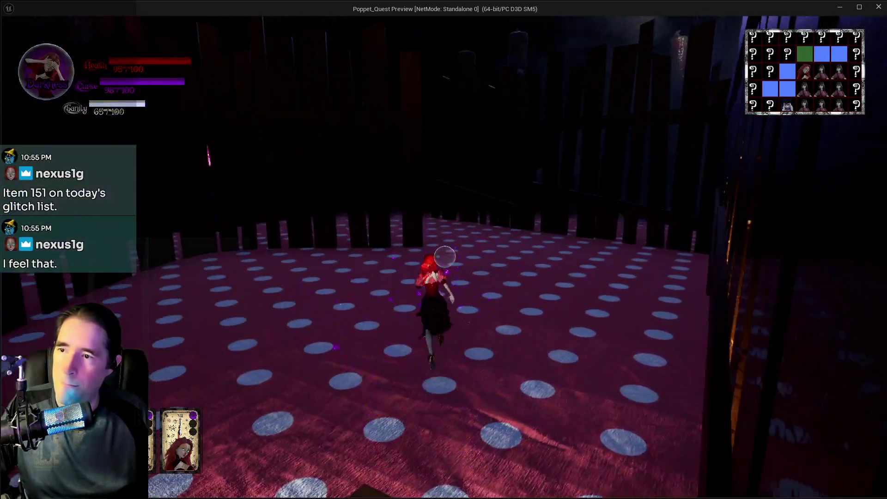
- Switch back to Light form and collect Crystal Ball 9 from the pedestal
key("q")
key("q")
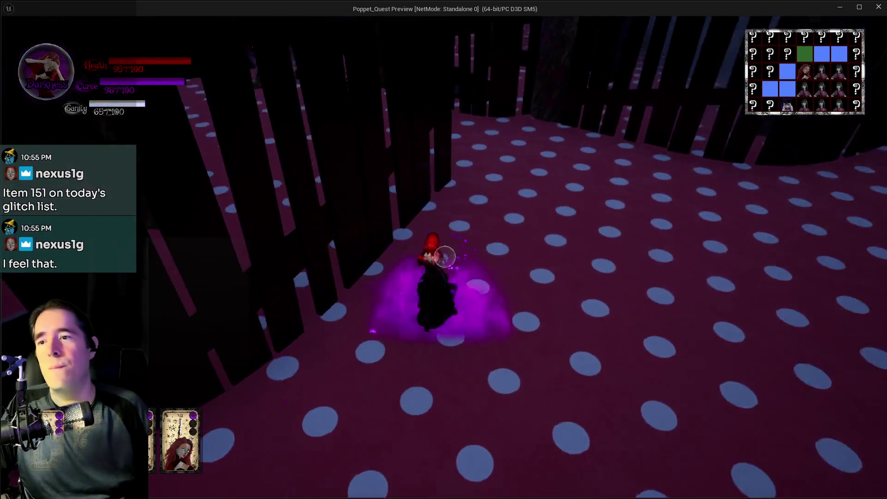
left_click(444, 257)
key("w")
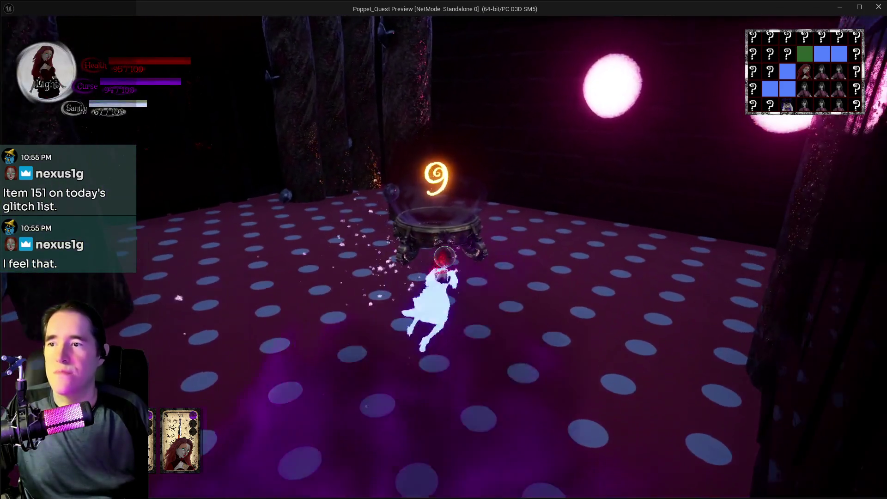
key("w")
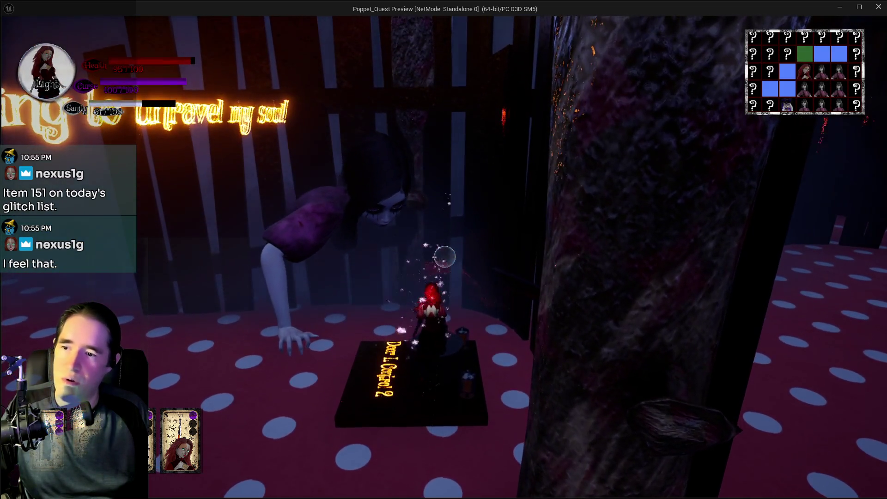
- Run past the trunk, among the dark pillars and through the glowing doorway into the safe-zone cage
key("w")
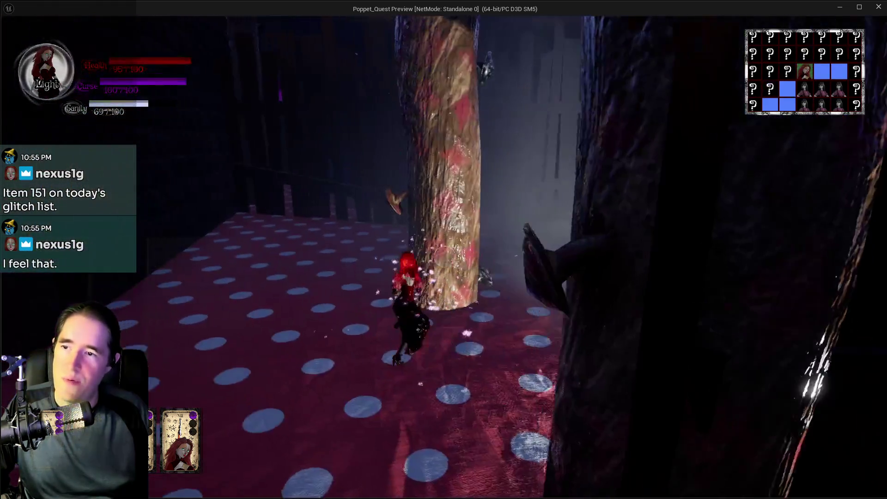
key("w")
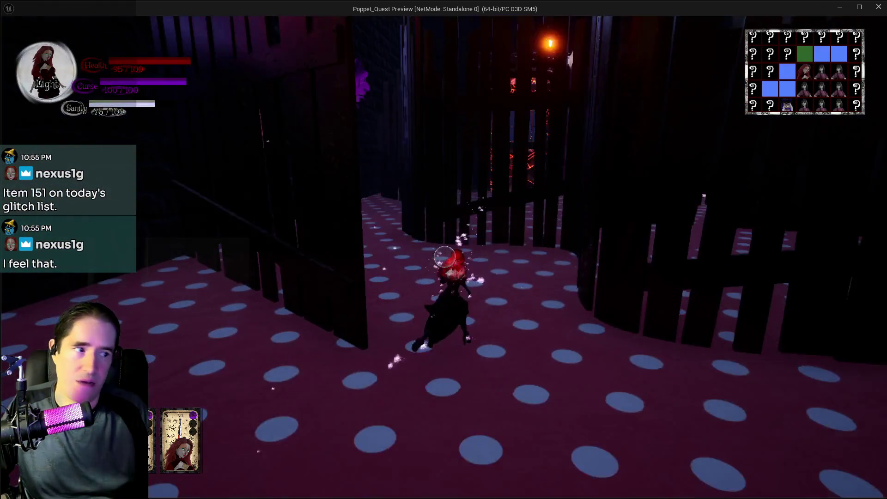
key("w")
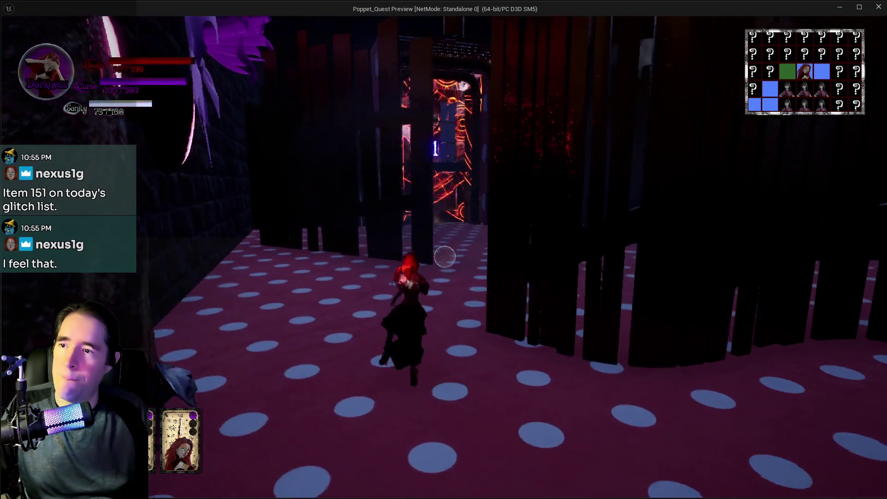
key("w")
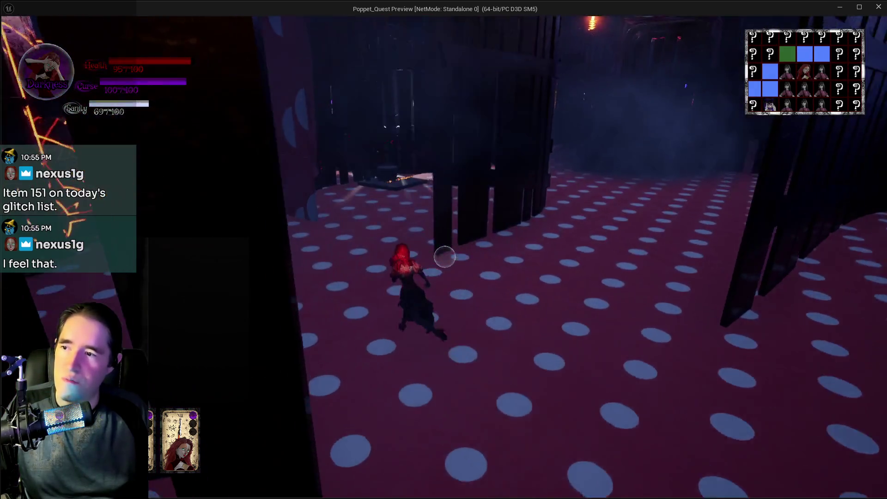
key("w")
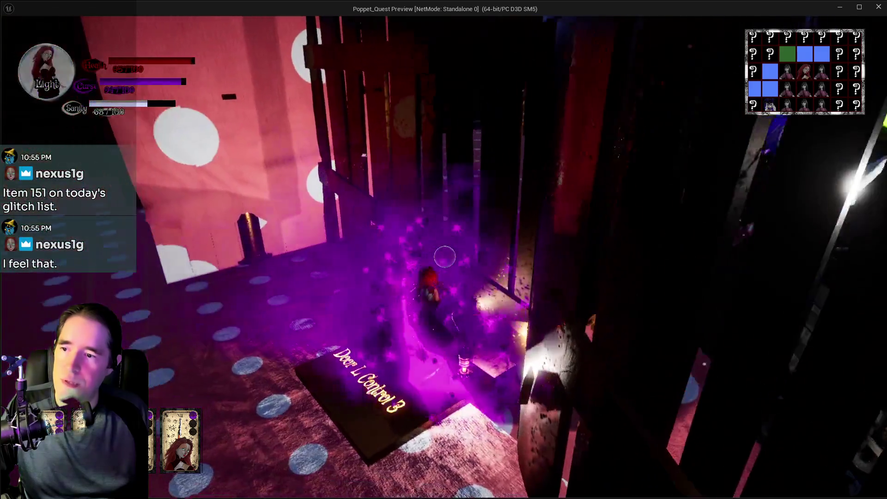
key("w")
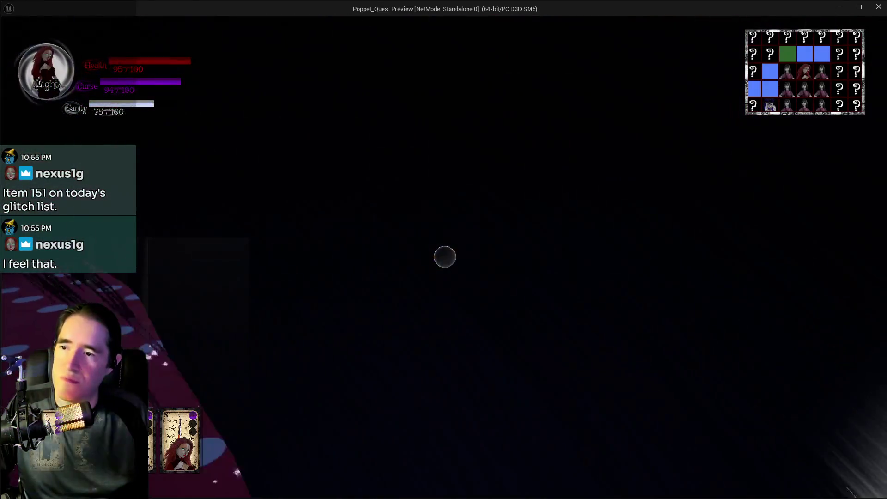
key("w")
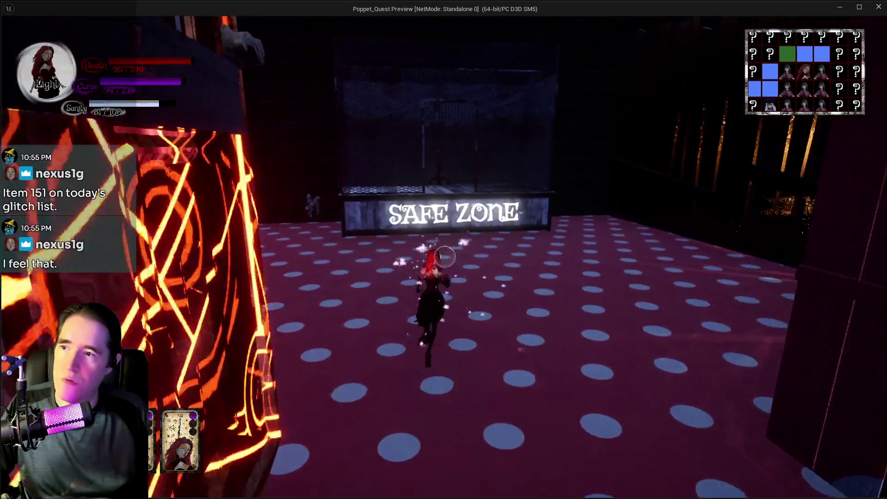
key("w")
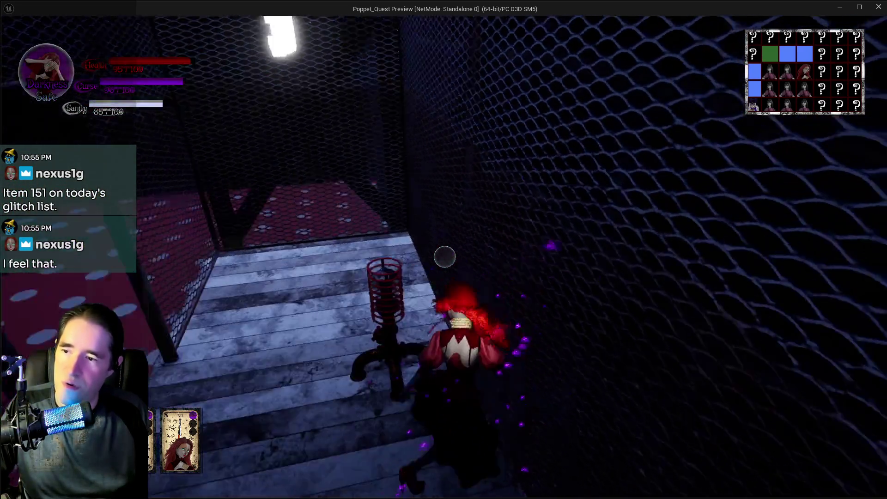
- Choose The Magician tarot card, then equip The Hanged Man instead
key("e")
left_click(165, 116)
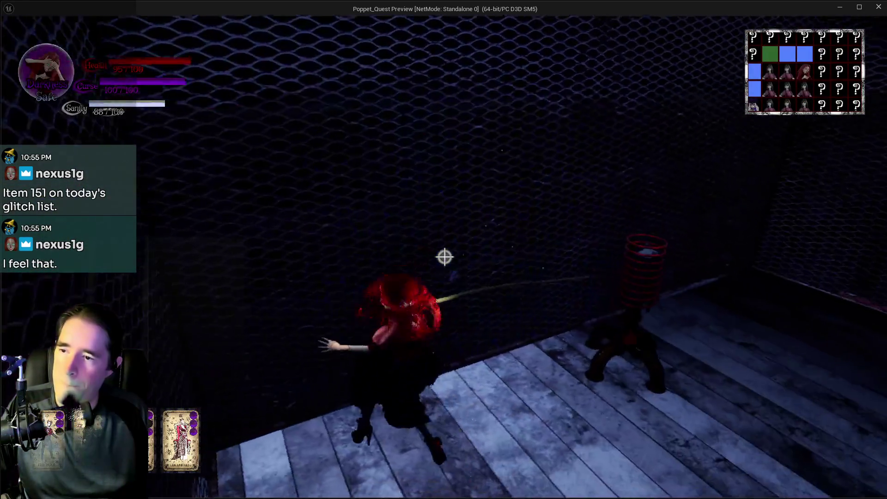
key("w")
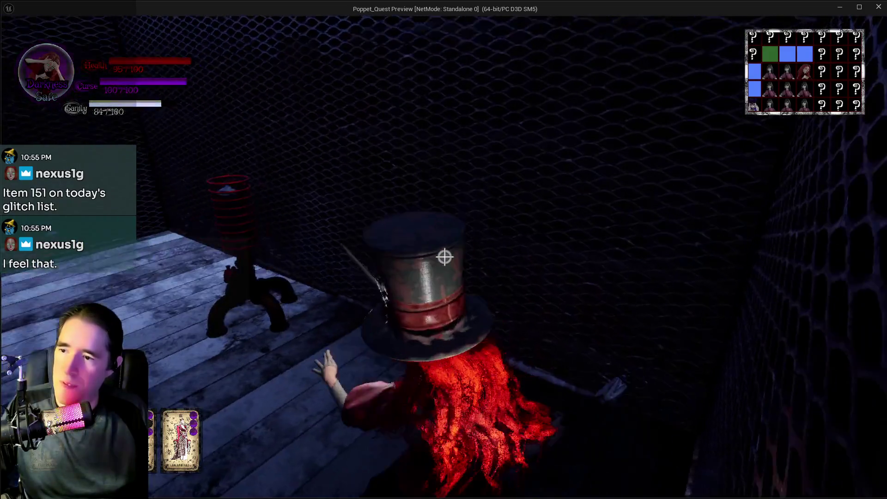
key("Tab")
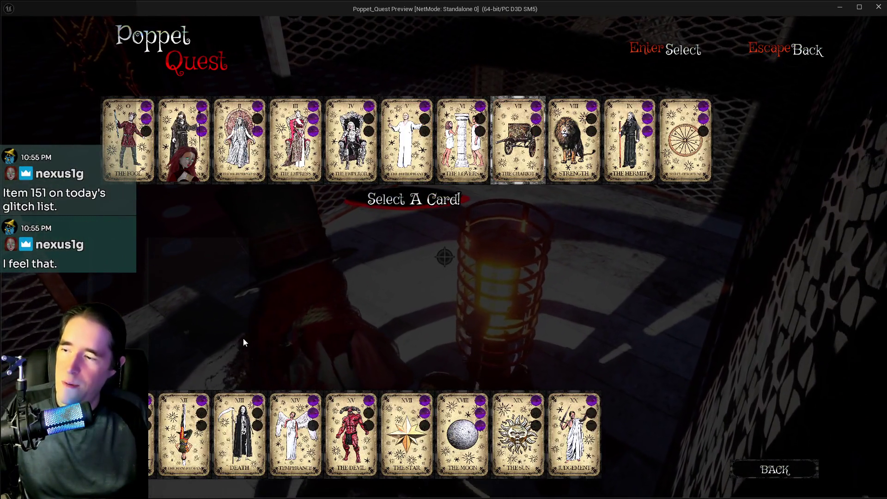
left_click(180, 434)
- Walk around the lamp, then pause the game
key("w")
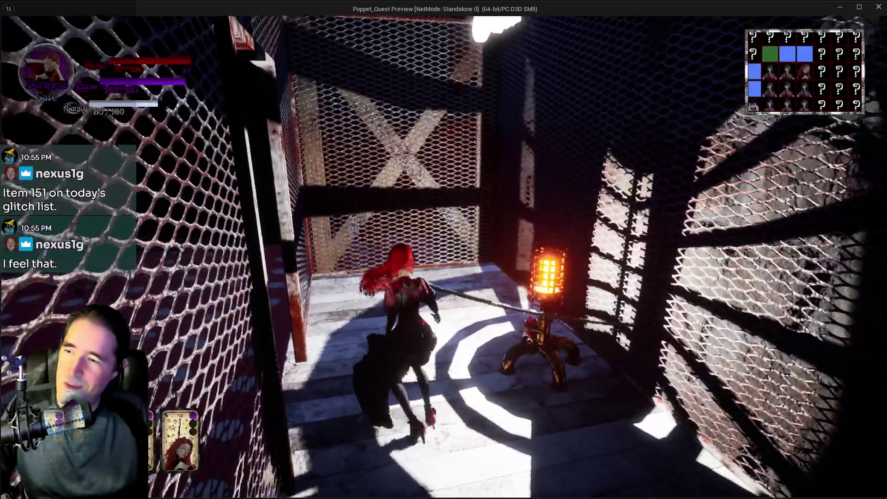
key("w")
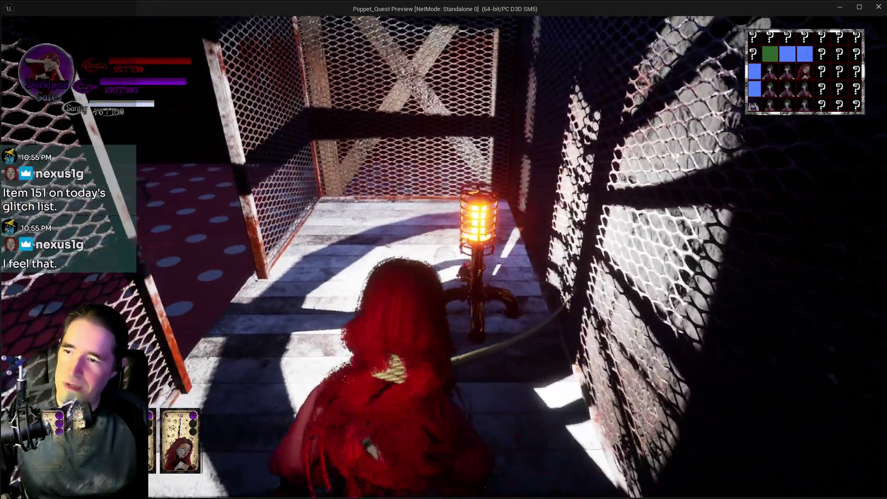
key("w")
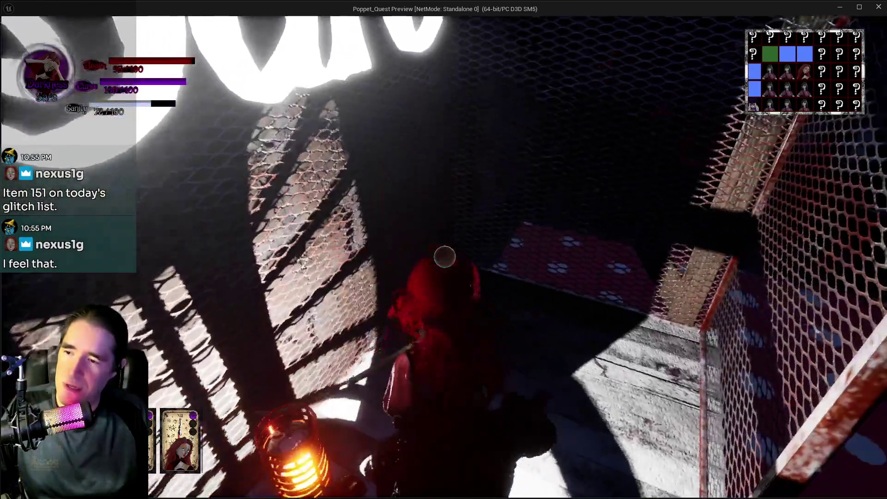
key("Escape")
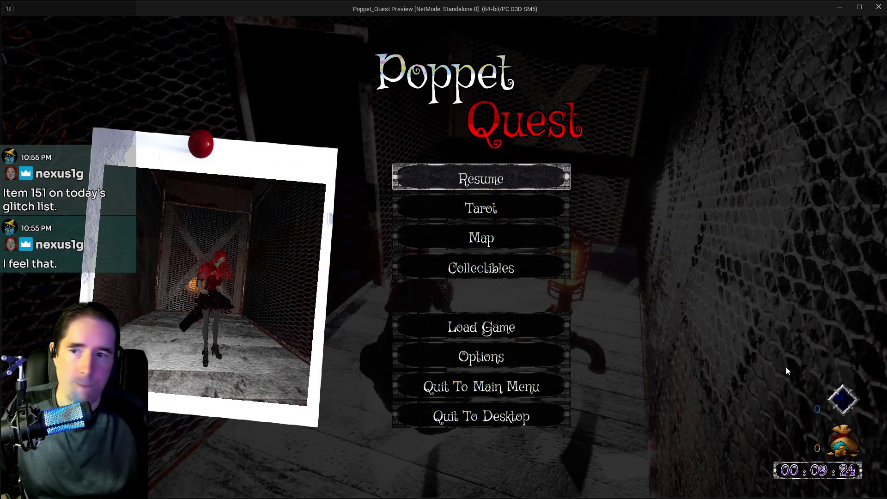
- Add Play Room item 7, 'The Hanged Man doesn't disconnect when you switch to other tarots', then resume
left_click_drag(886, 46, 541, 87)
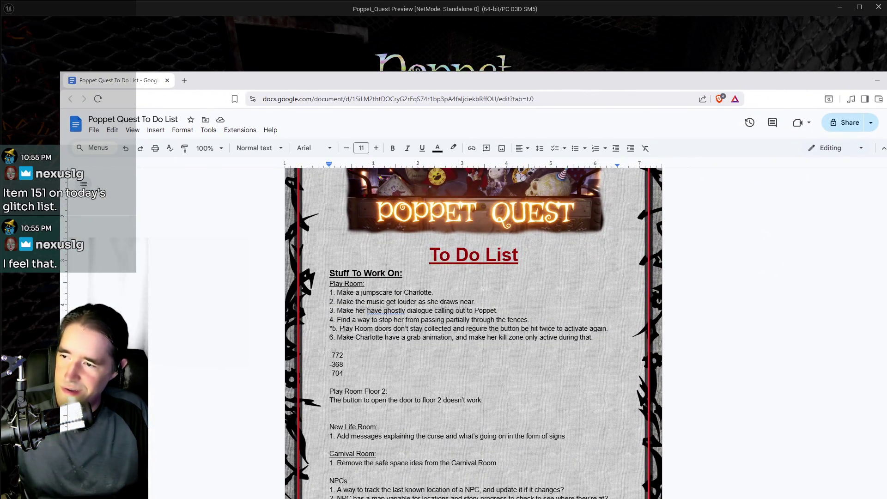
left_click(330, 346)
key("Return")
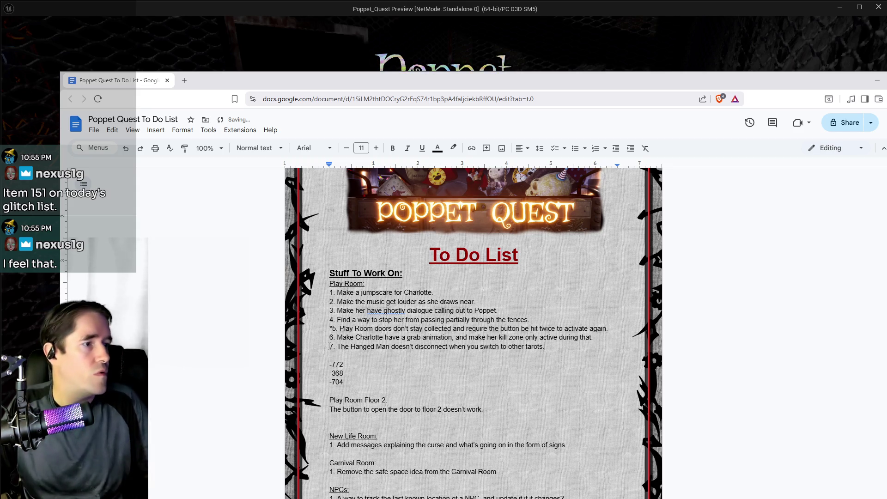
mouse_move(500, 70)
left_mouse_down()
mouse_move(886, 81)
mouse_move(886, 55)
left_mouse_up()
left_click(495, 171)
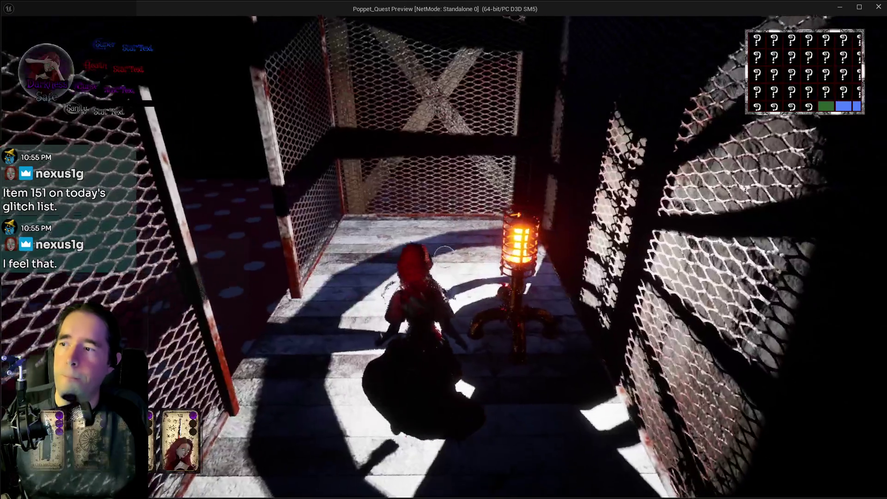
- Equip The Magician, collect the Staff Only Key and walk into the safe-zone cage
key("w")
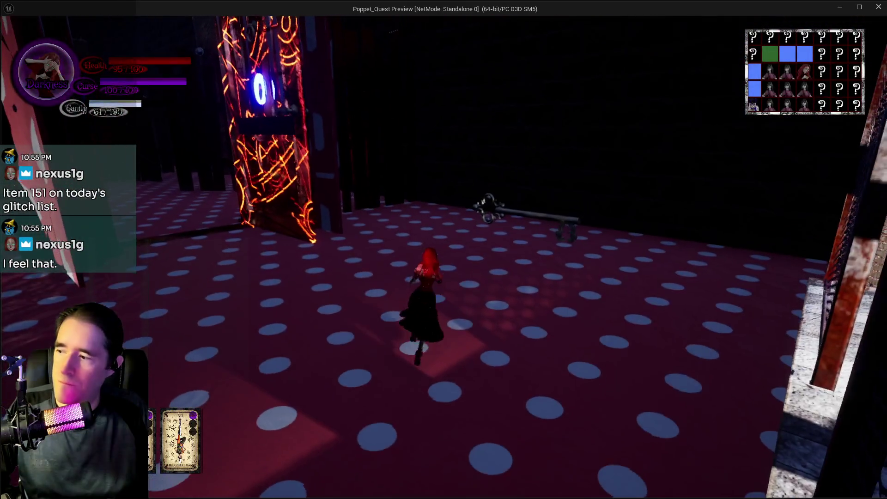
key("Tab")
left_click(184, 126)
key("Return")
key("w")
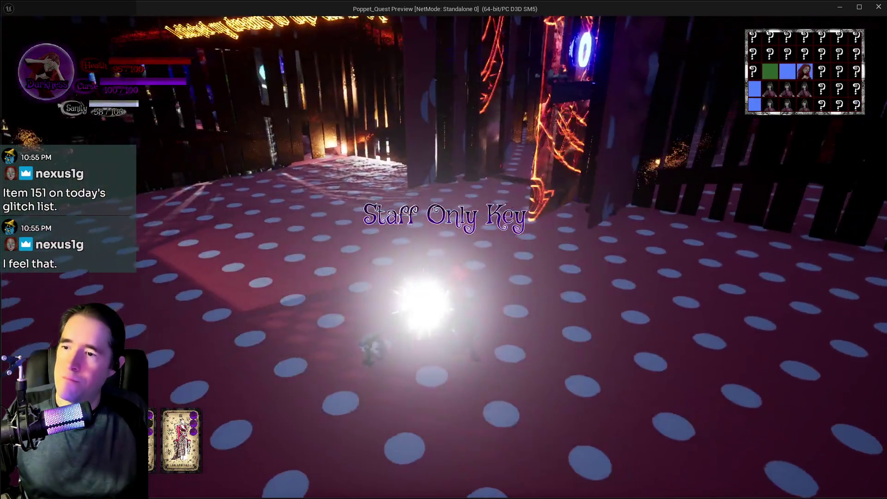
key("w")
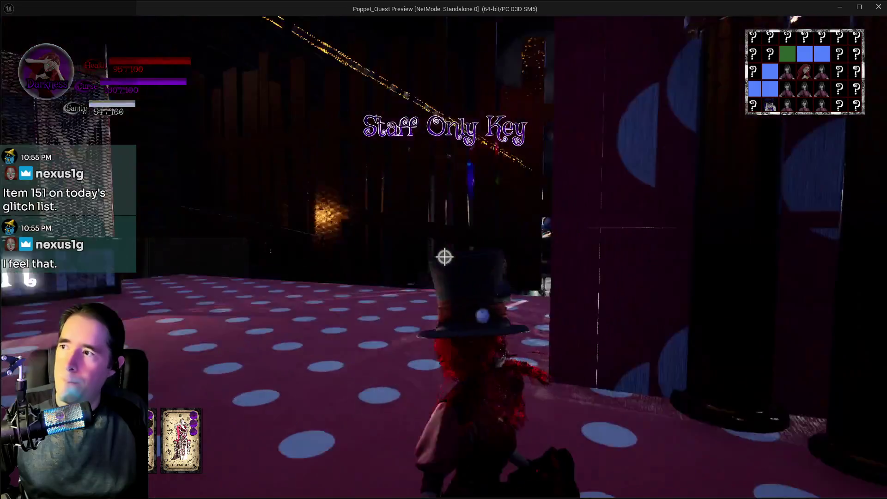
key("w")
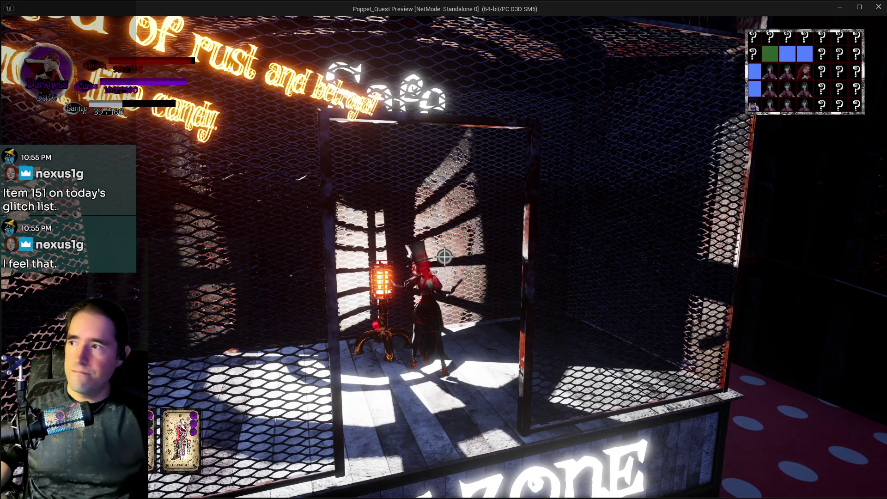
- Cross the polka-dot floor, switch to The Devil tarot, reach the dark forest and pause
key("w")
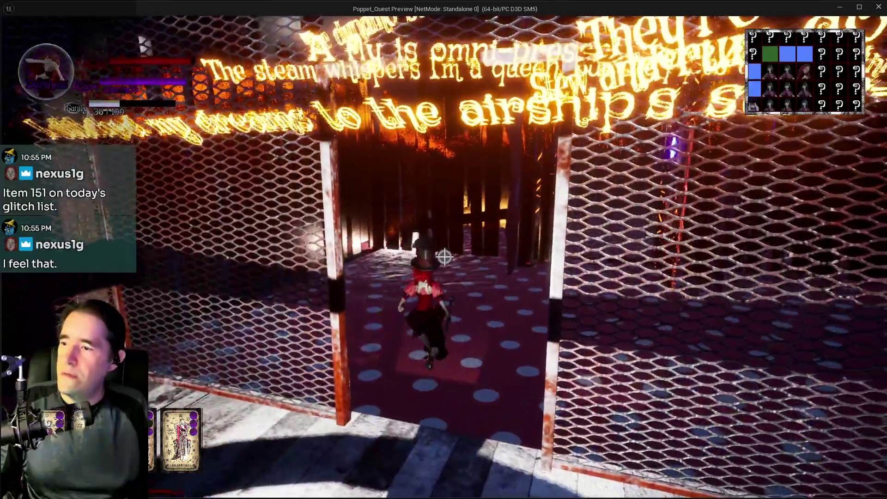
key("w")
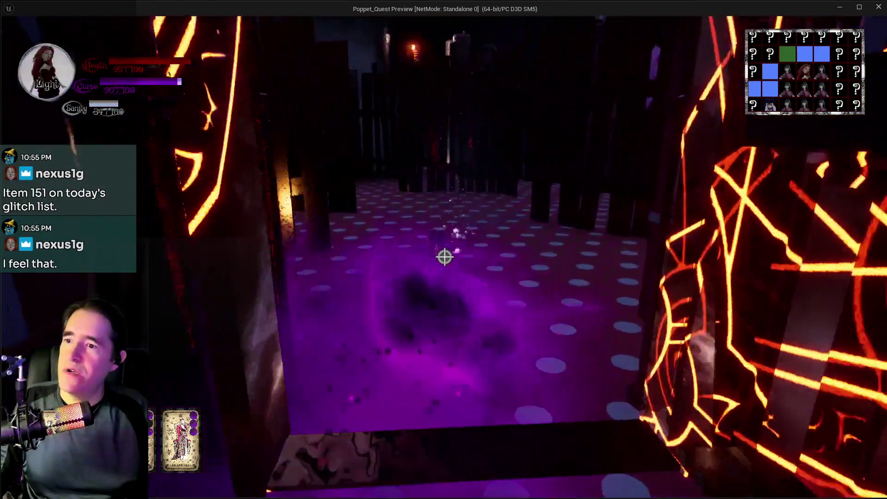
key("Tab")
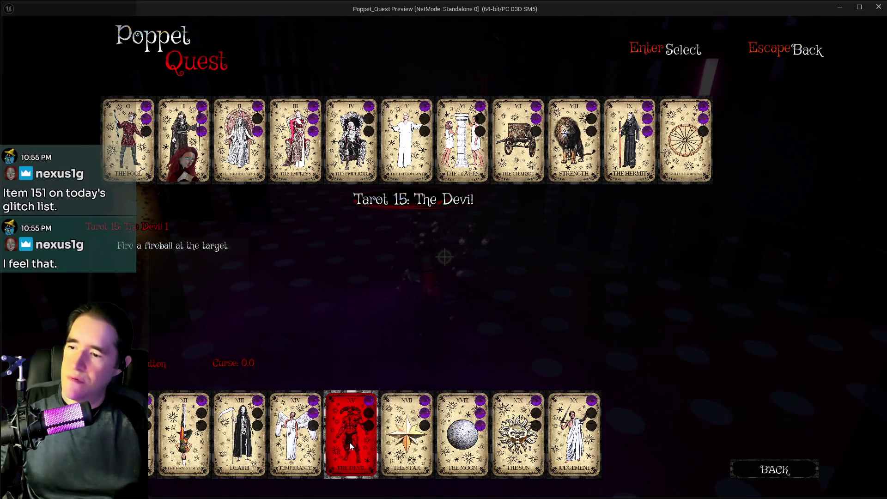
left_click(353, 437)
key("w")
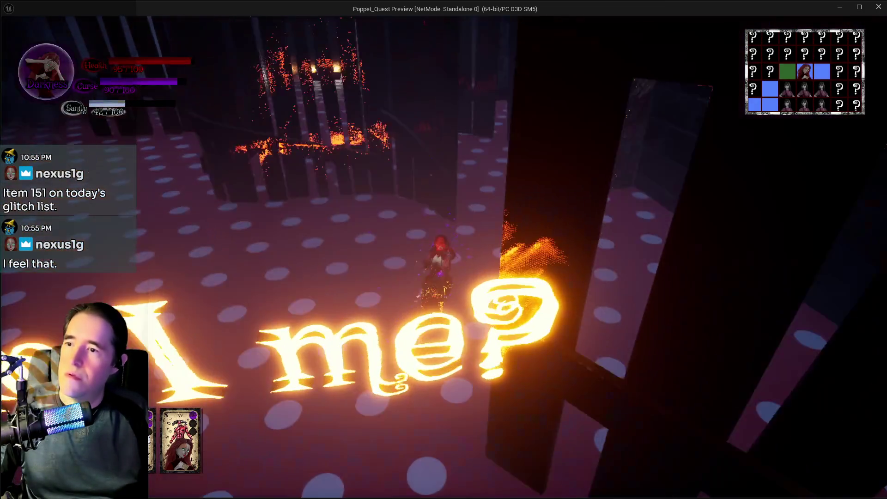
key("w")
key("Escape")
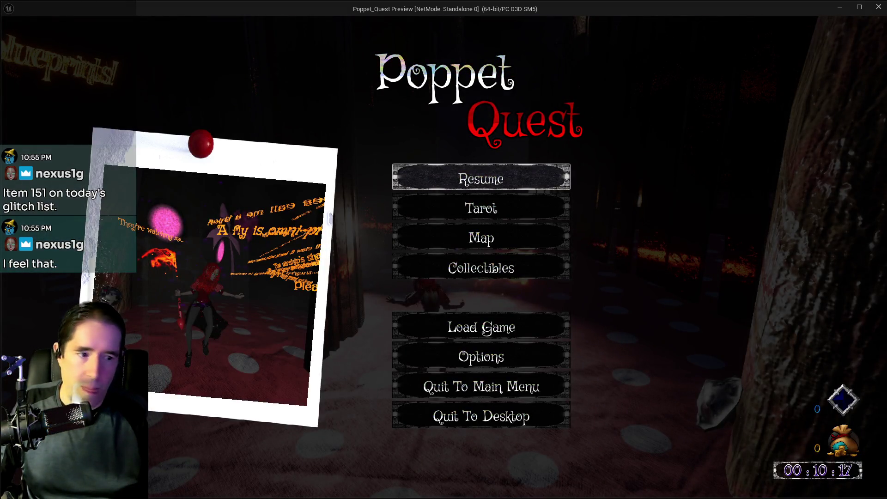
- Log the Floor 2 last-light bug, then return to the Content Browser's Custom_Base_Materials/Poppet folder
key("alt+Tab")
key("alt+Tab")
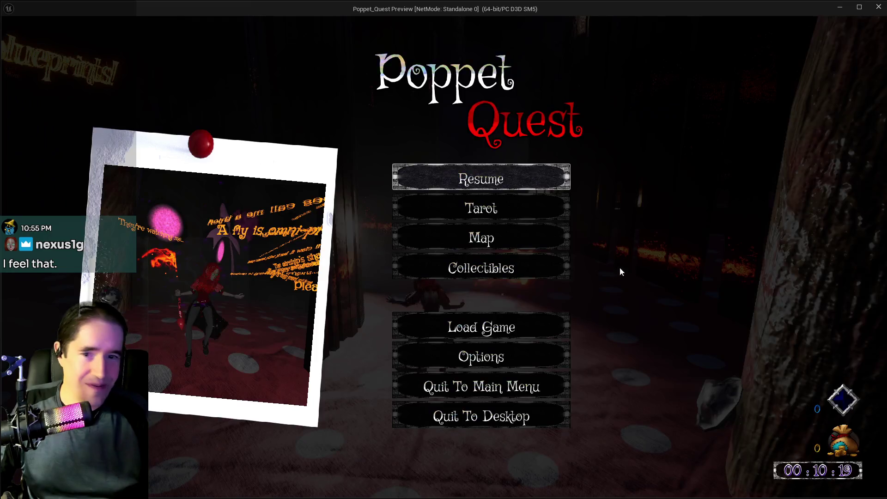
key("alt+Tab")
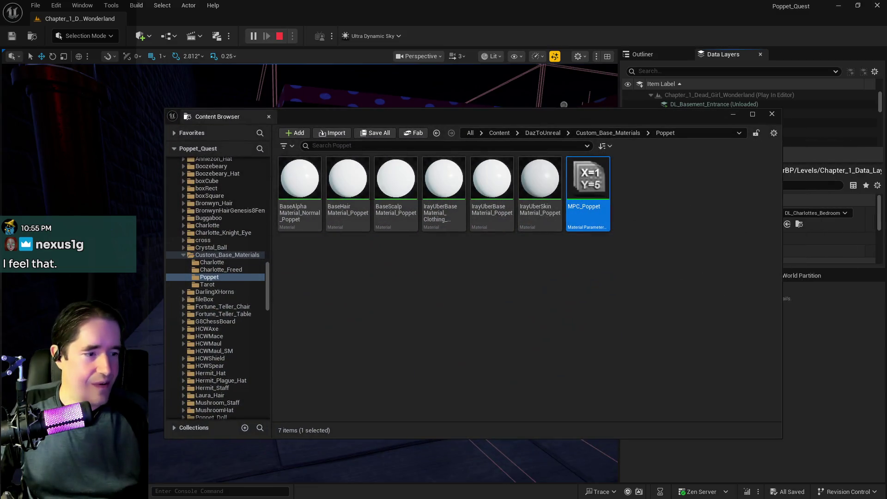
key("alt+Tab")
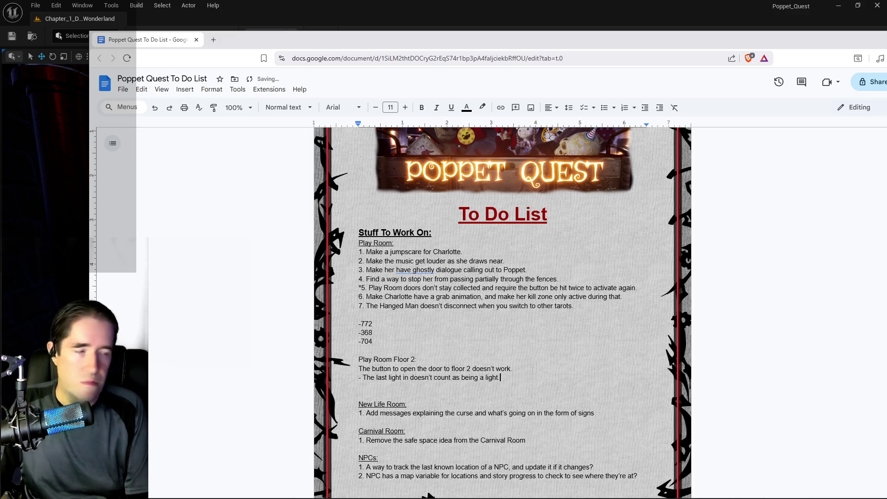
key("alt+Tab")
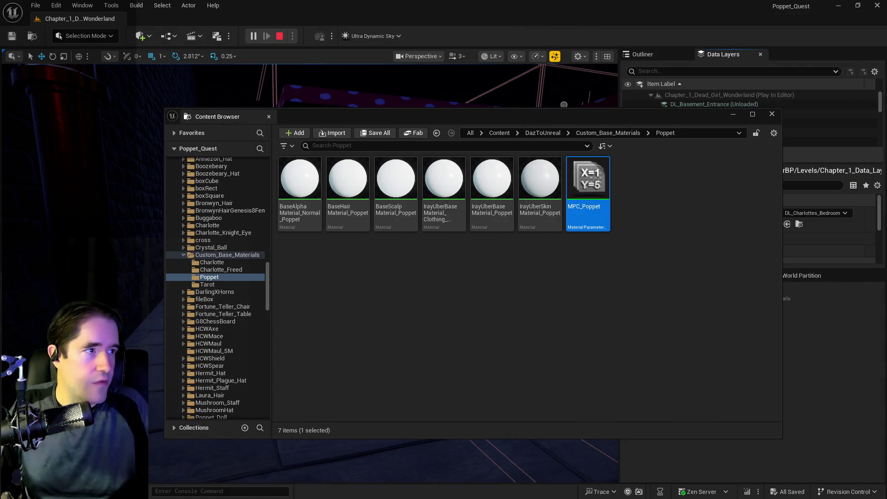
- Resume play and run through the polka-dot corridors toward the glowing text wall and next room
key("alt+Tab")
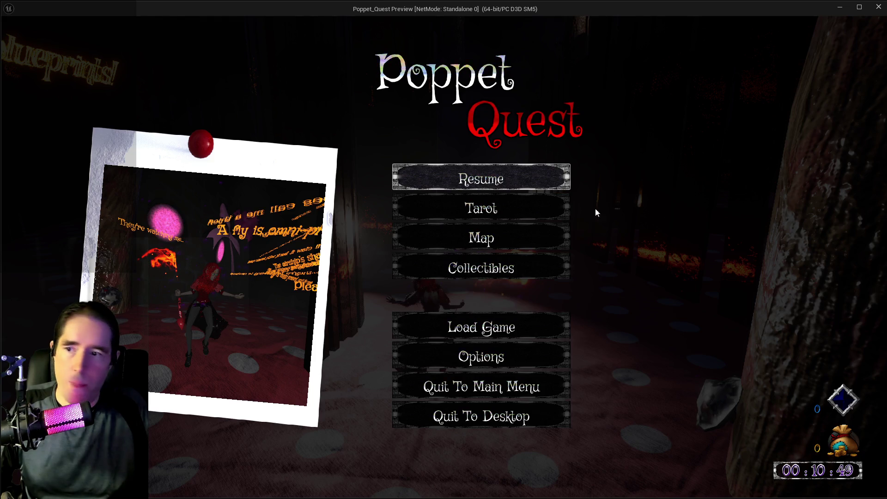
left_click(505, 173)
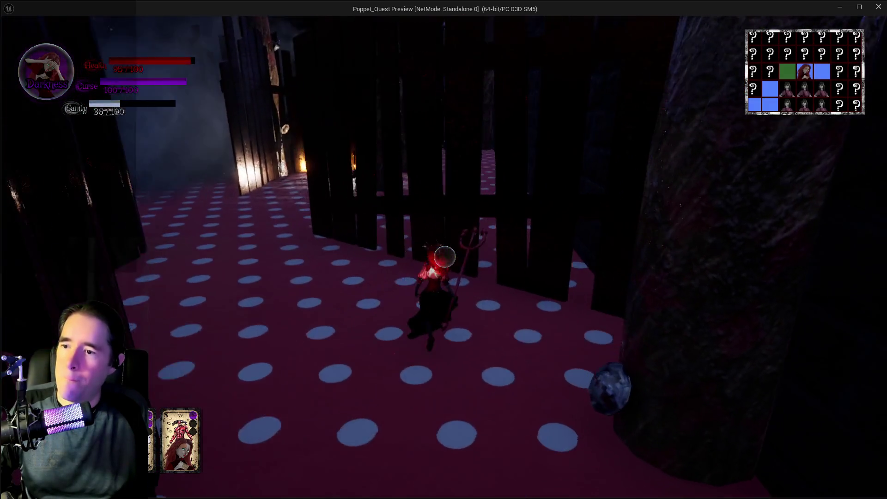
key("w")
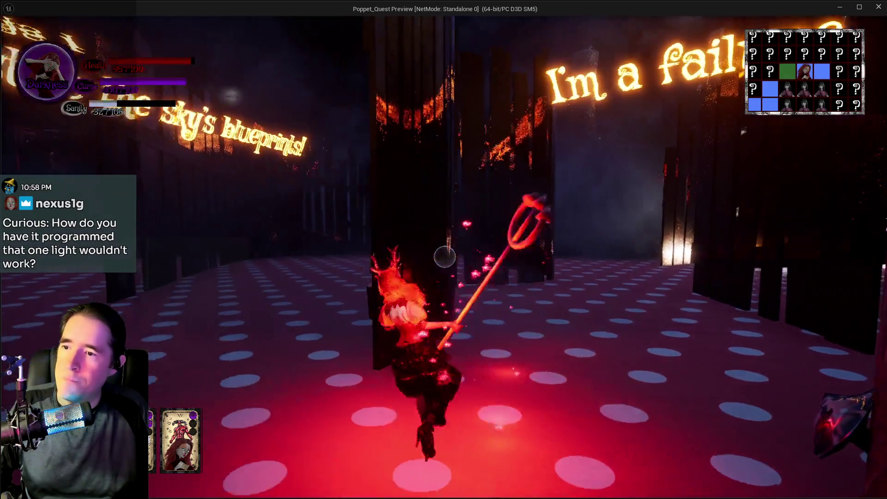
key("w")
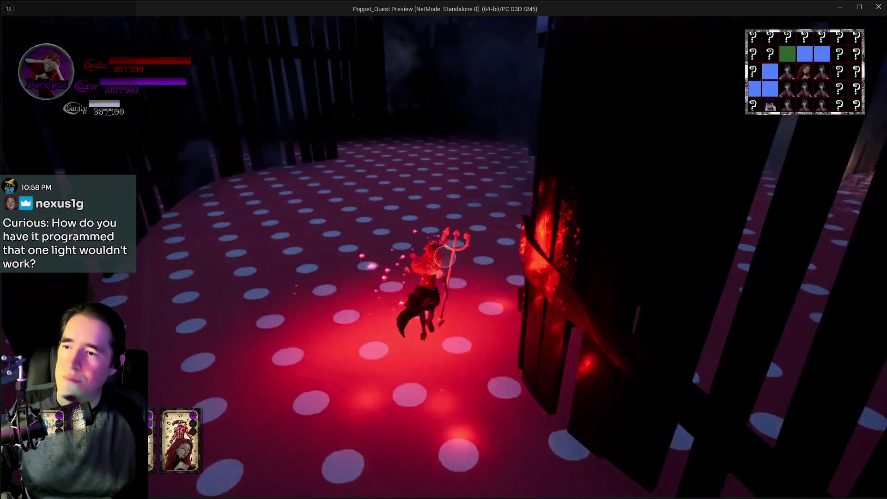
key("w")
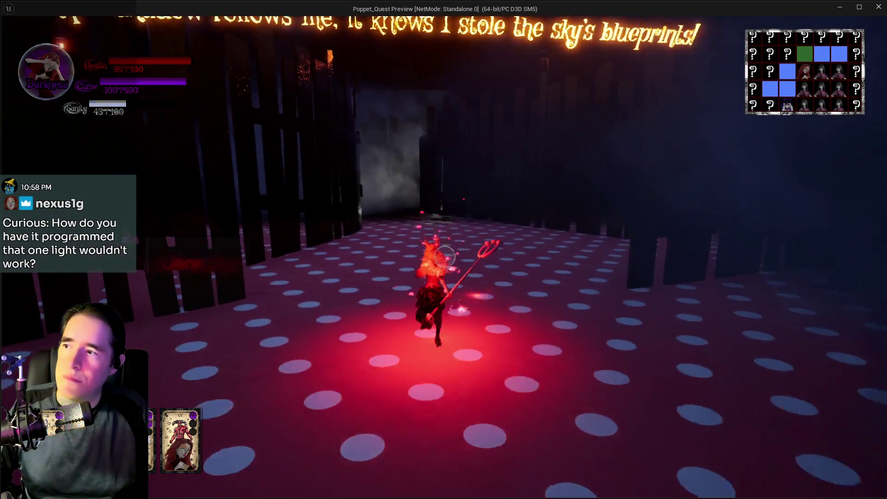
key("w")
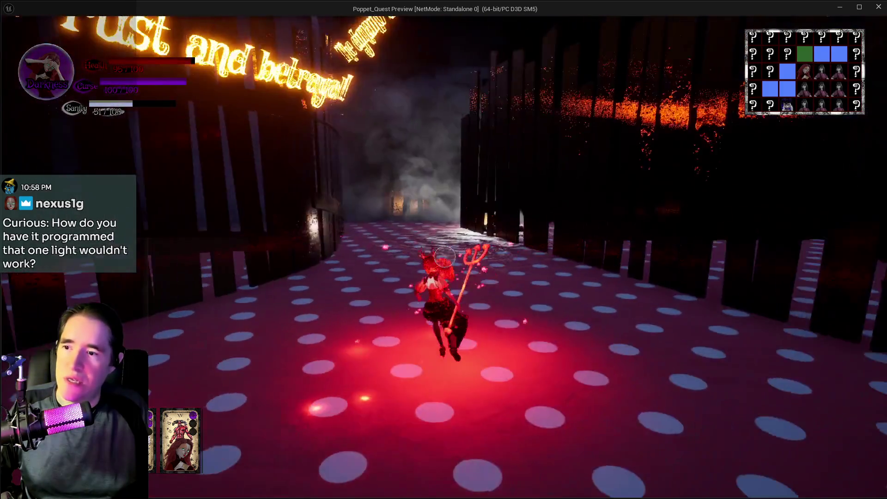
key("w")
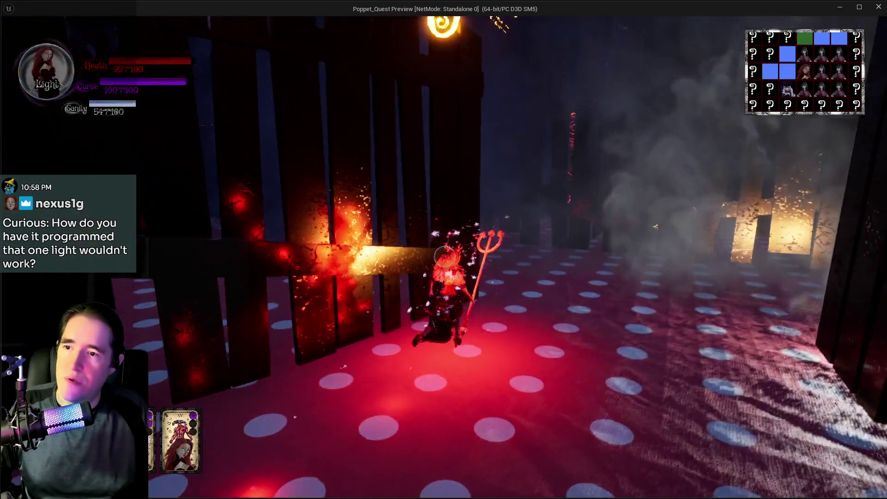
key("w")
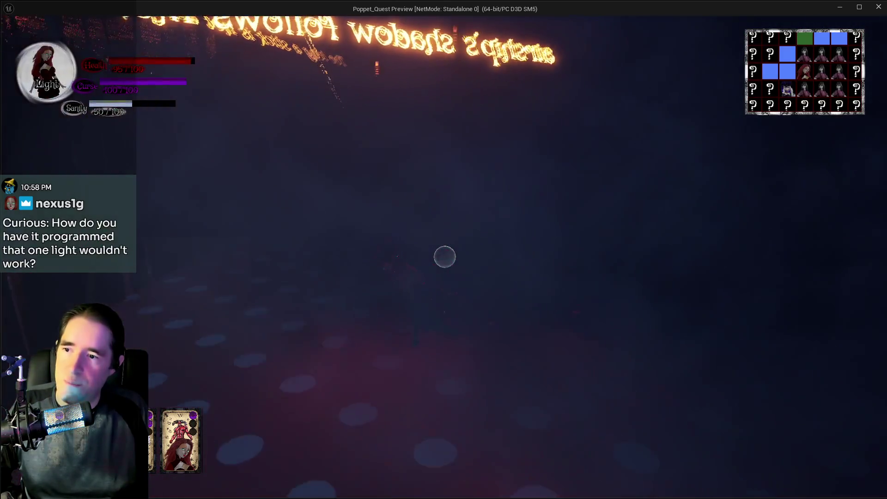
key("w")
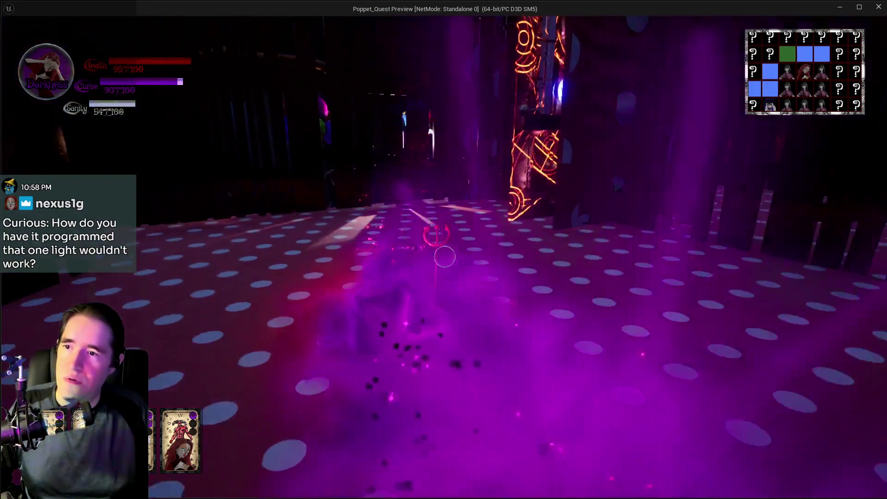
key("w")
- Switch to Darkness form, run past the glowing pillars and along the bathtub toward the window
key("w")
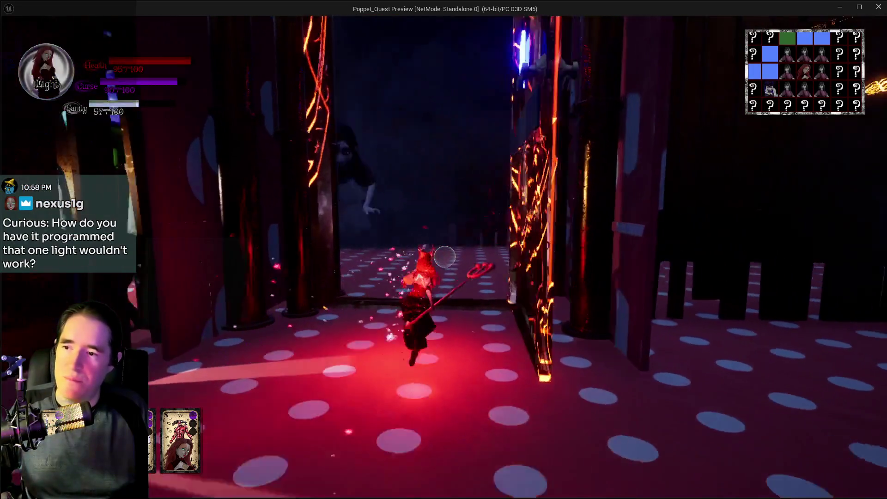
key("w")
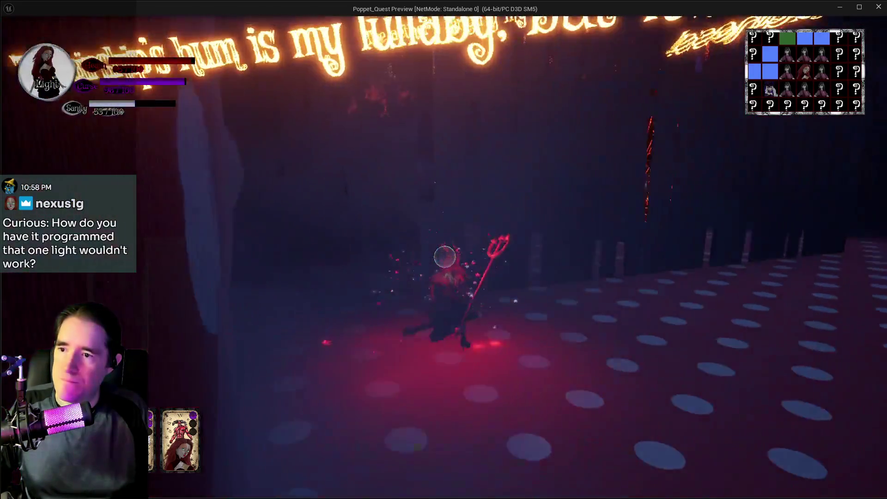
key("w")
key("q")
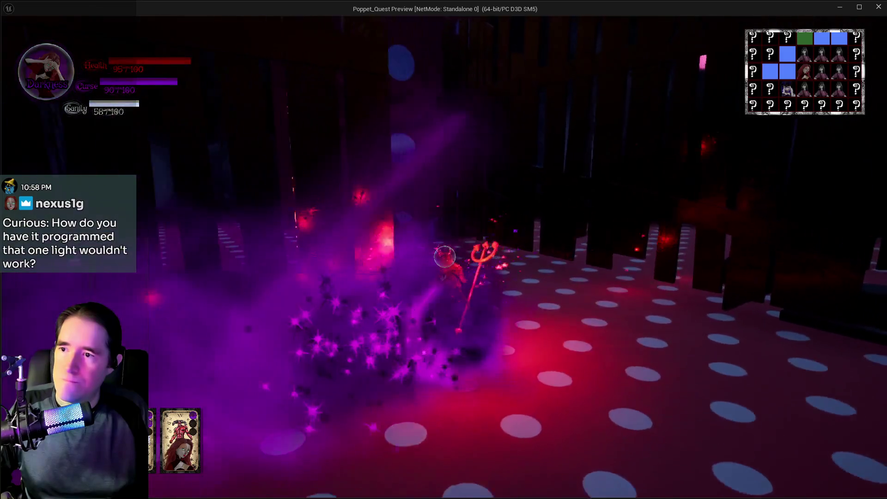
key("w")
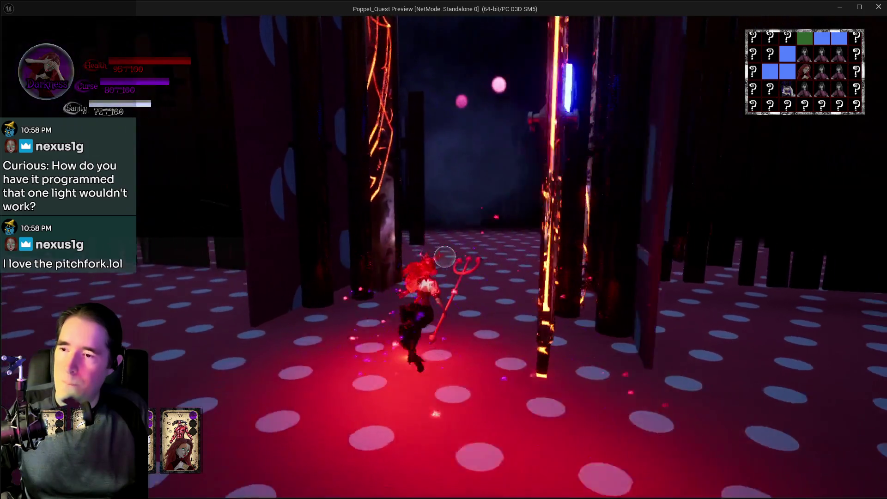
key("w")
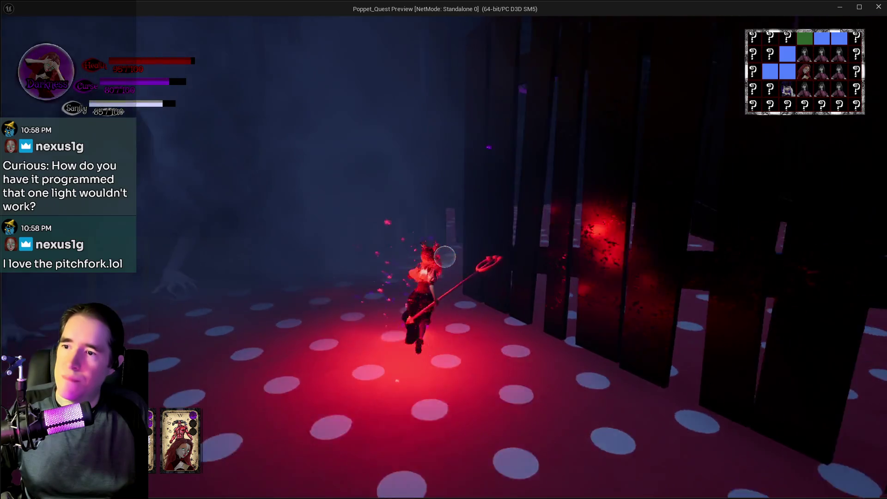
key("w")
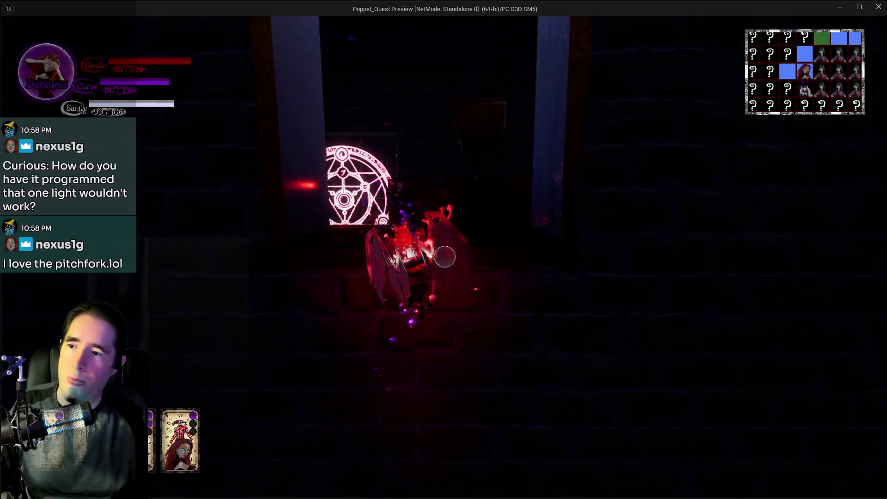
key("w")
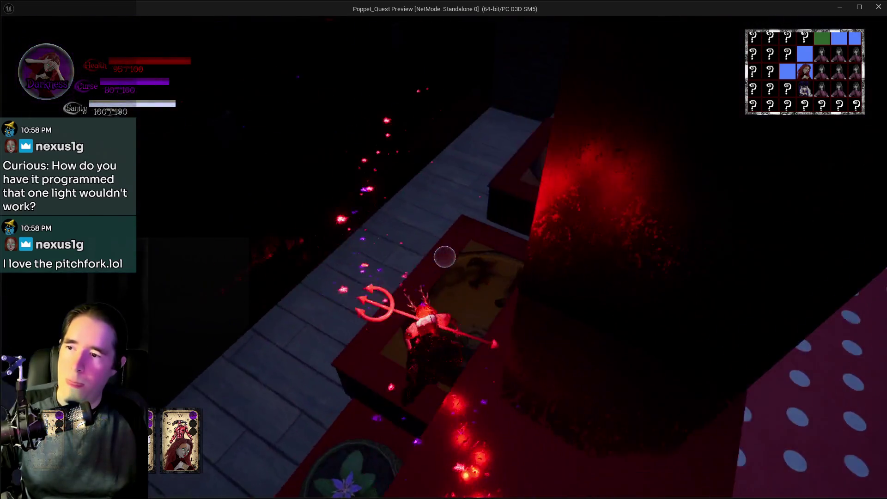
key("w")
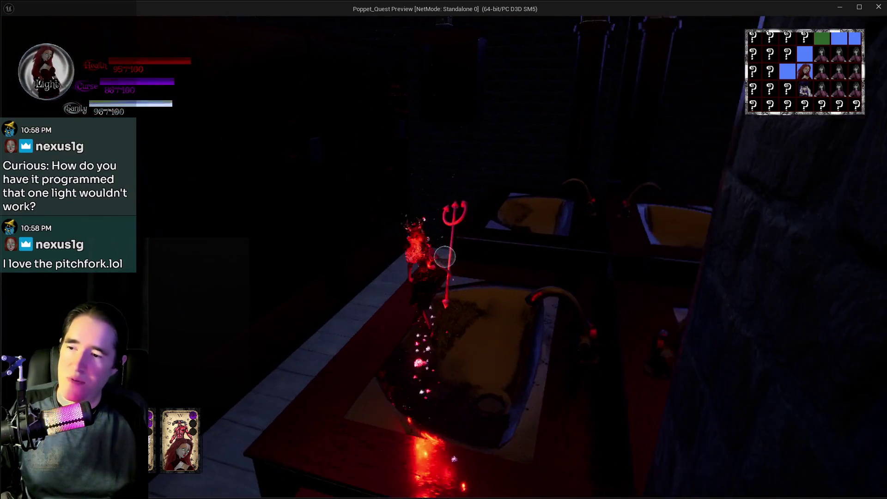
key("w")
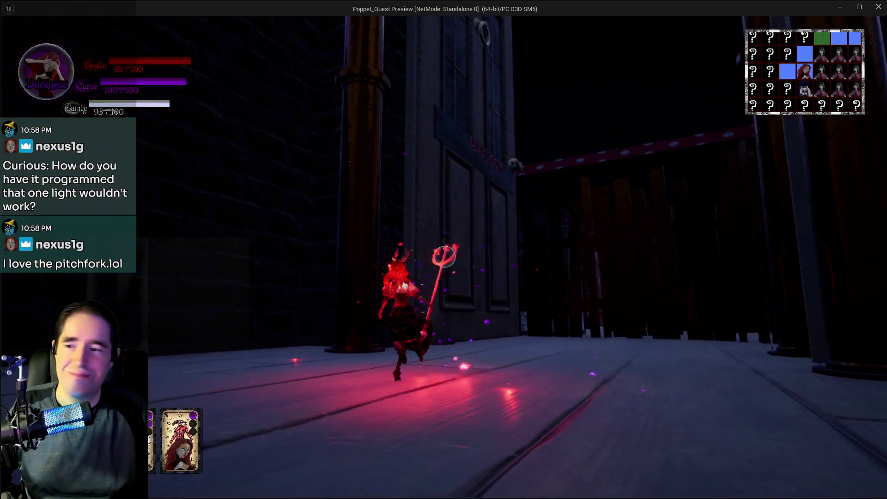
- Run along the wooden walkway, equip a different tarot and cast a blue spell at the Staff Only door
key("w")
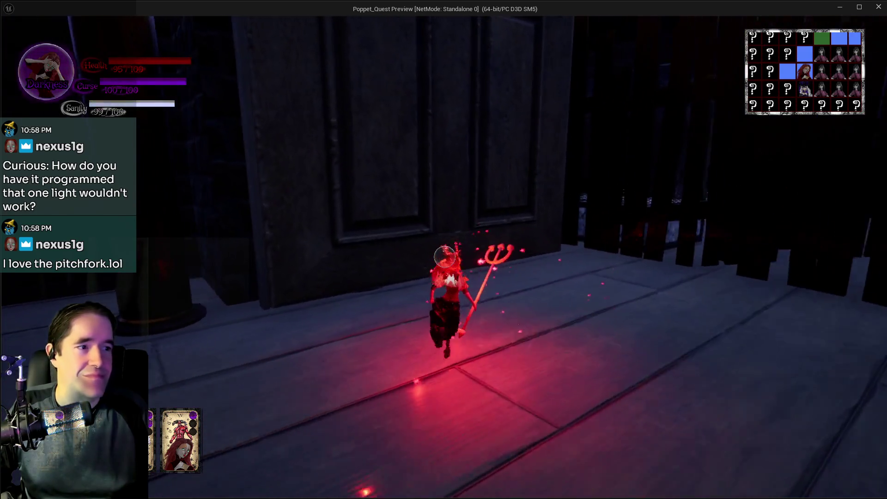
key("w")
key("w")
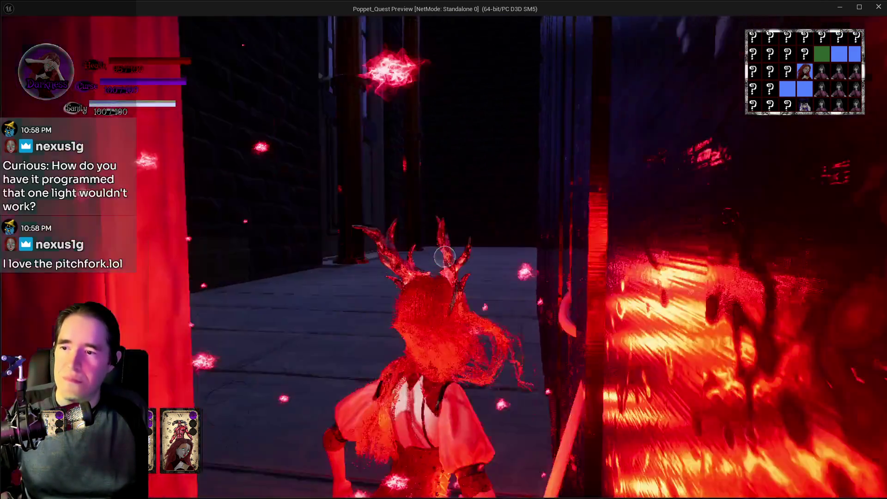
key("Tab")
left_click(209, 113)
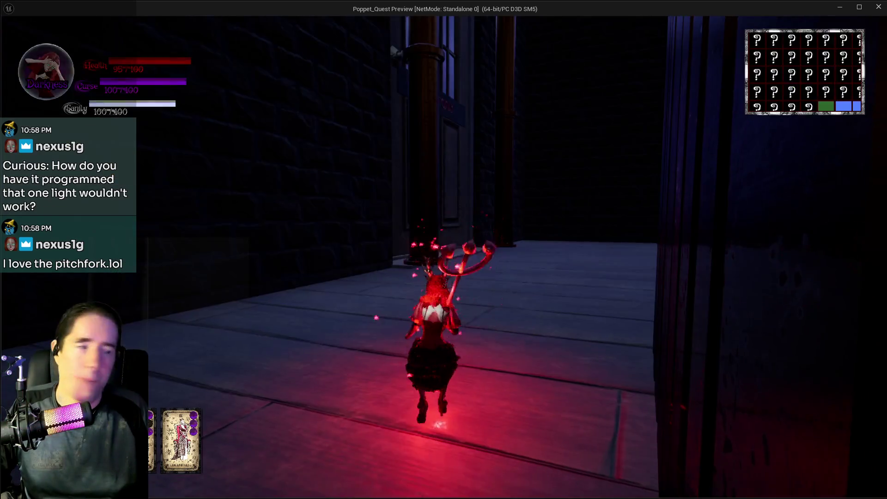
left_click(444, 254)
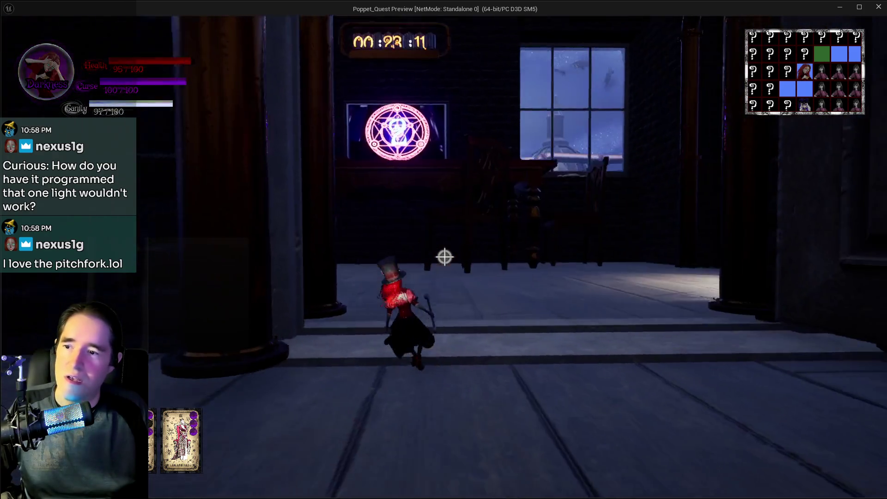
key("w")
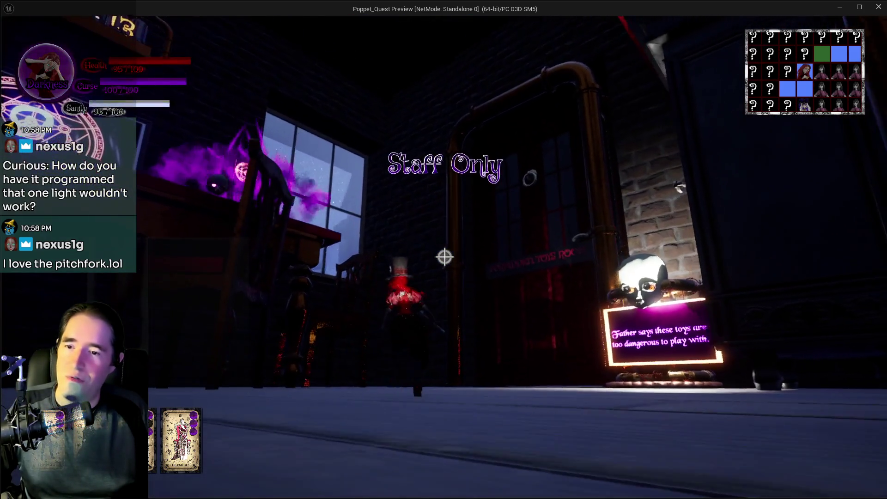
- Switch to Light form, transform into the bat, fly across the lounge into the lab, and reopen the tarot selection
key("q")
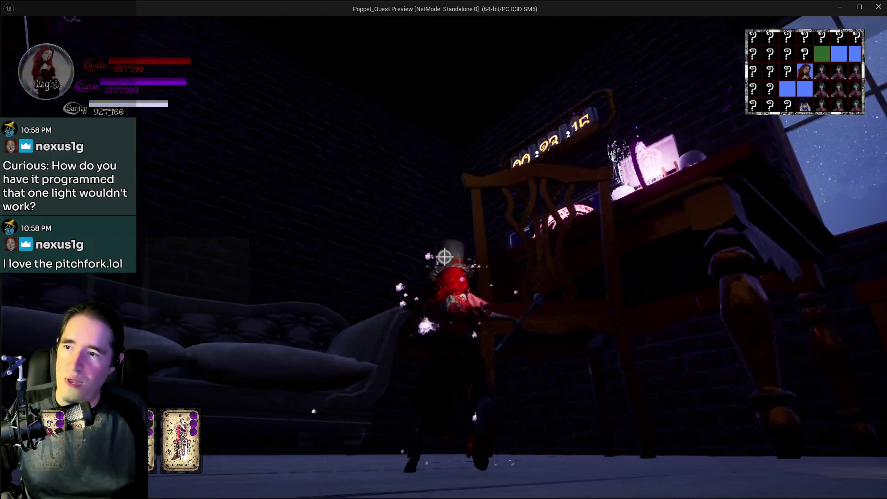
key("w")
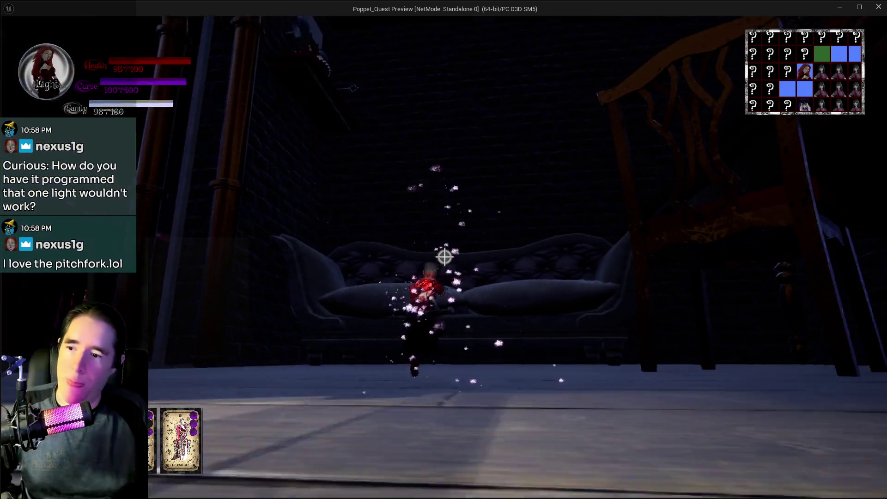
key("w")
key("q")
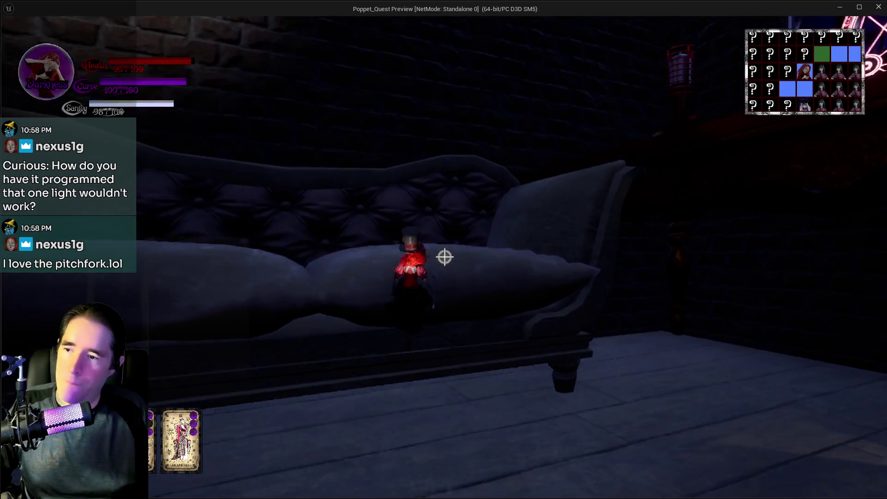
key("w")
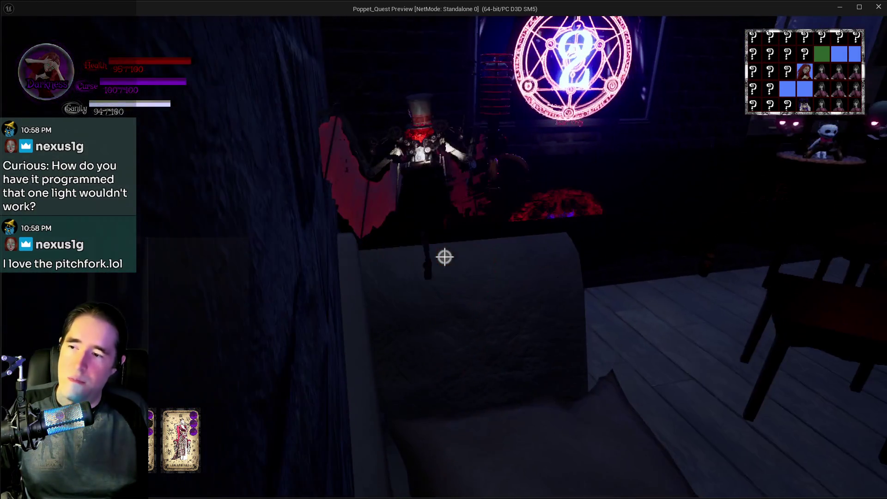
key("w")
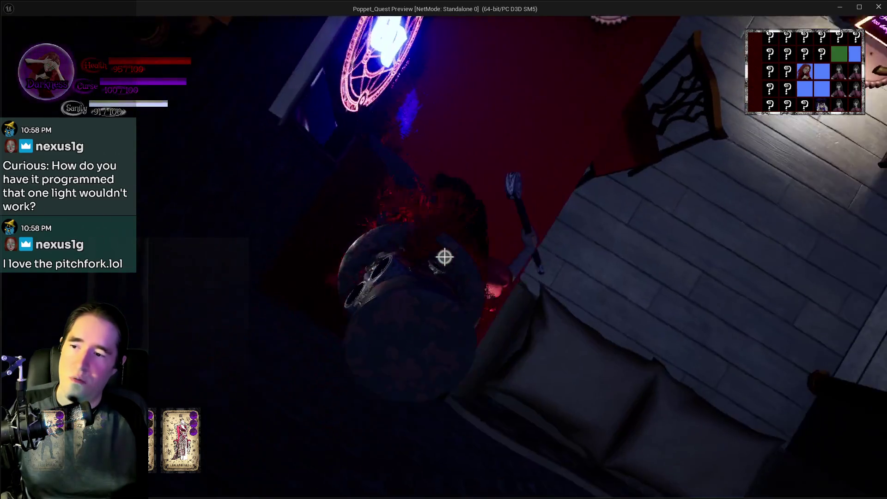
key("w")
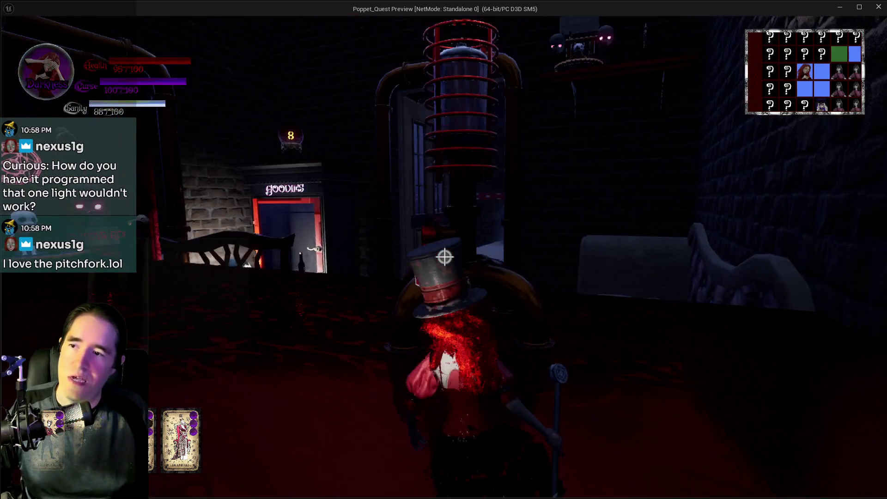
key("w")
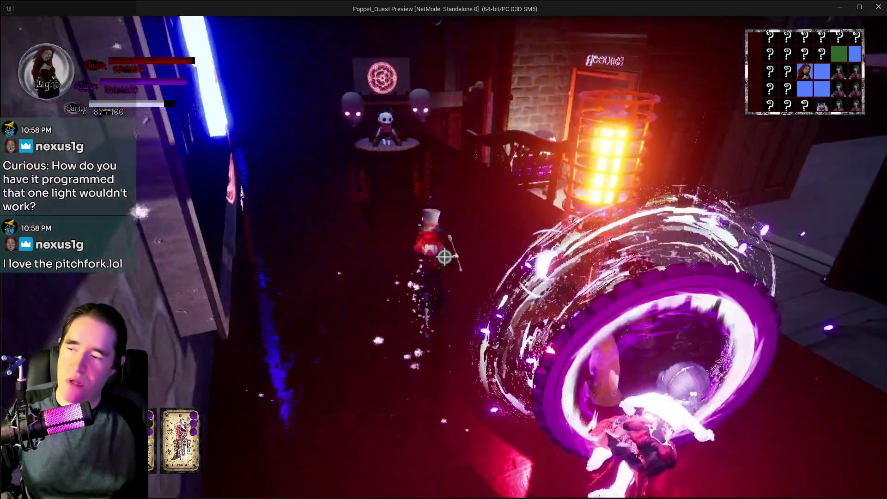
key("Tab")
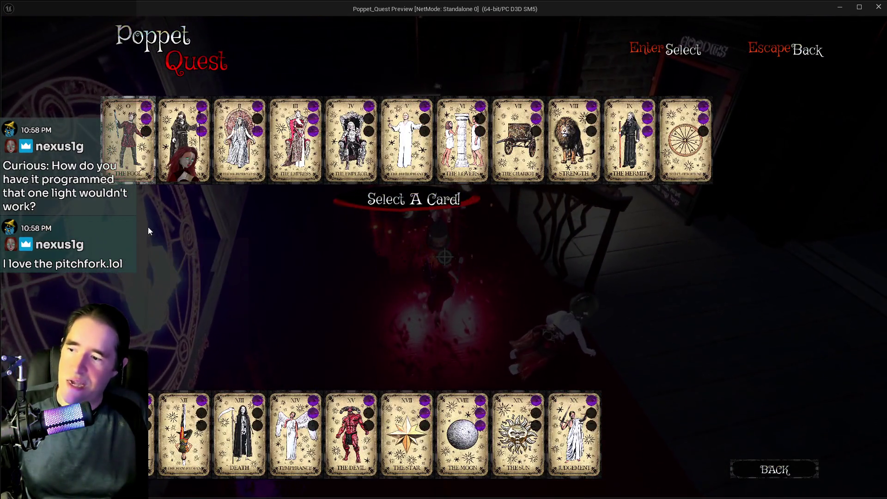
- Pick a tarot card, then enter the painting to reach the Painting World level
left_click(120, 137)
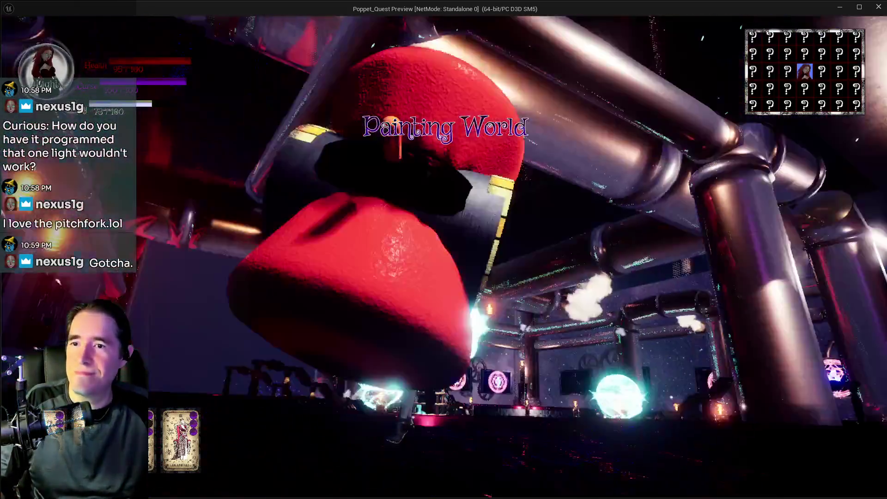
key("e")
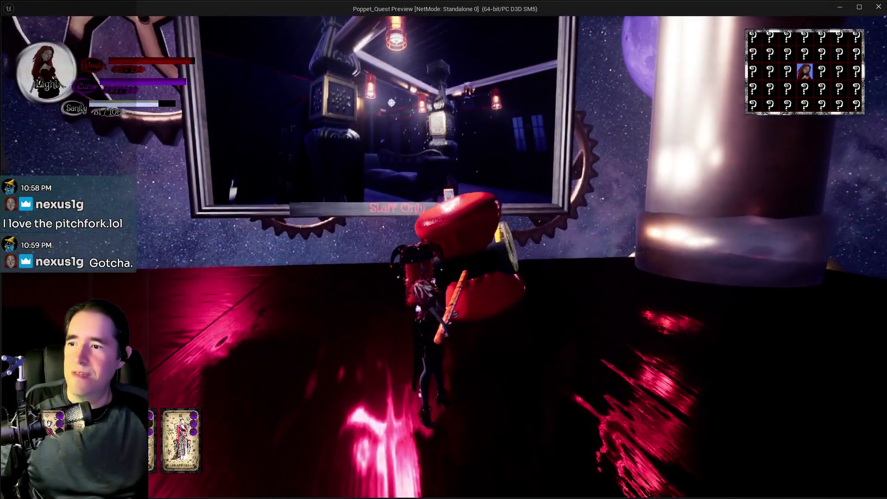
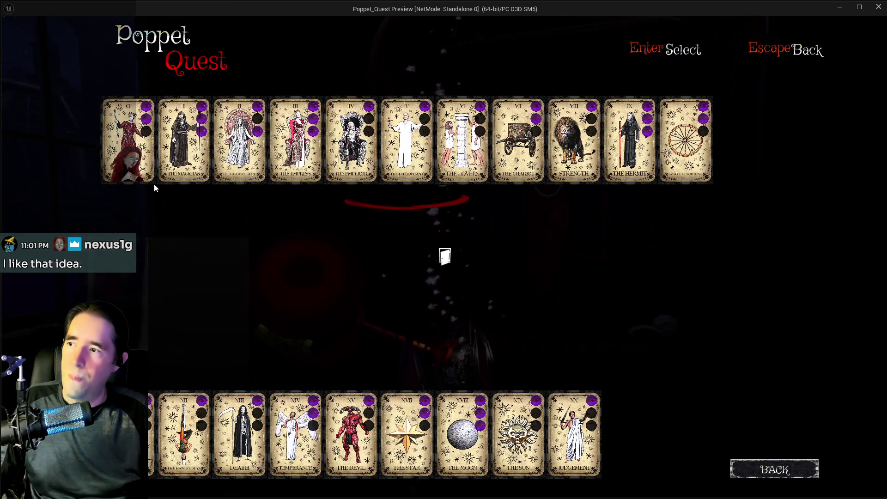
- Leave the Tarot screen and run across the Forbidden Toys Room, leaping up the cabinet to glide
key("Escape")
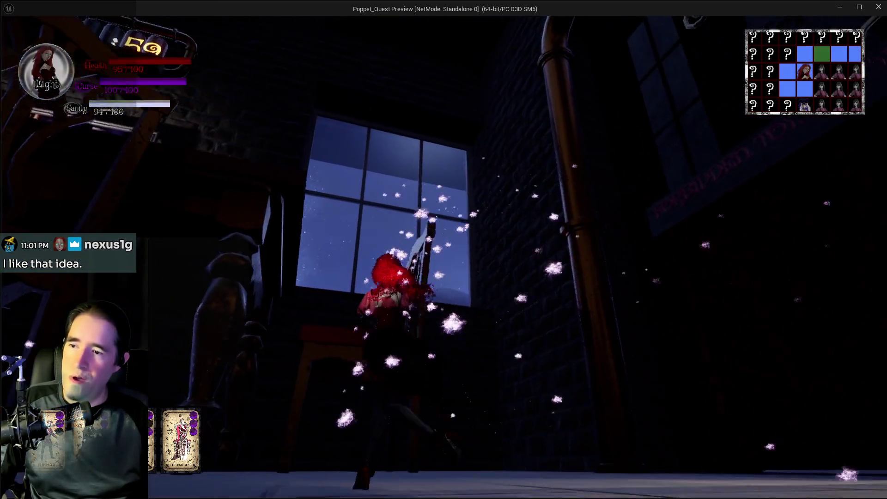
key("w")
key("w")
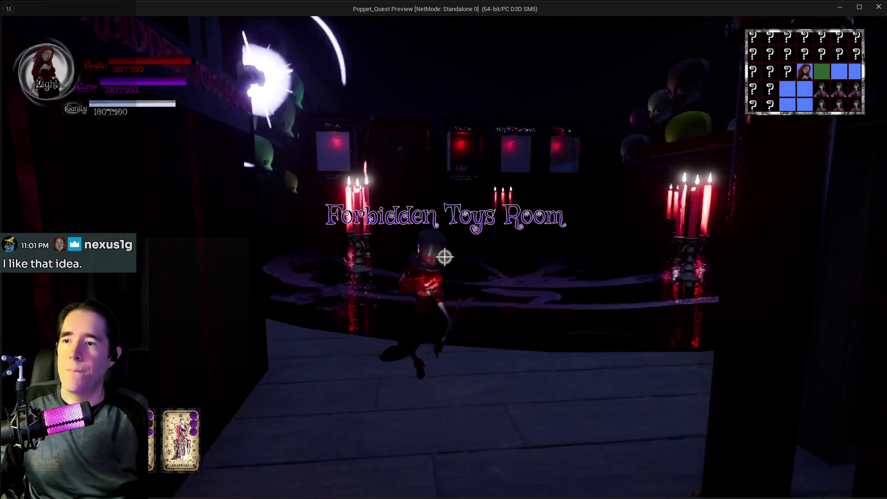
key("w")
key("w")
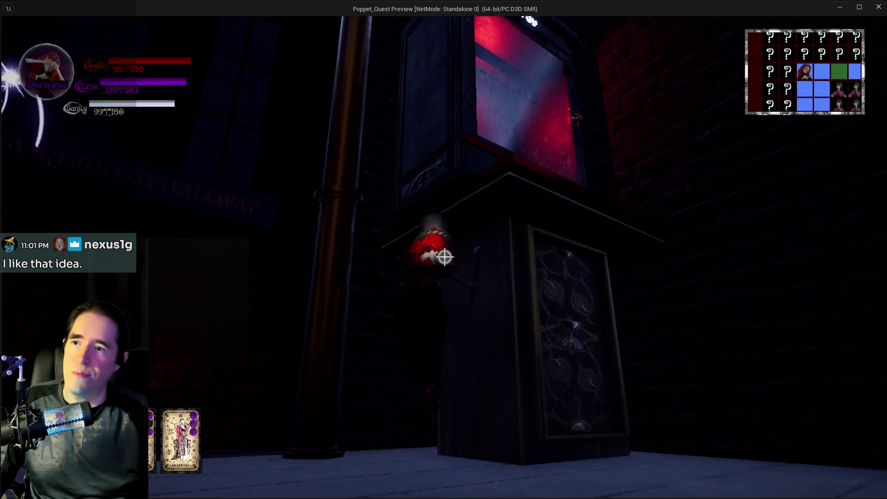
key("space")
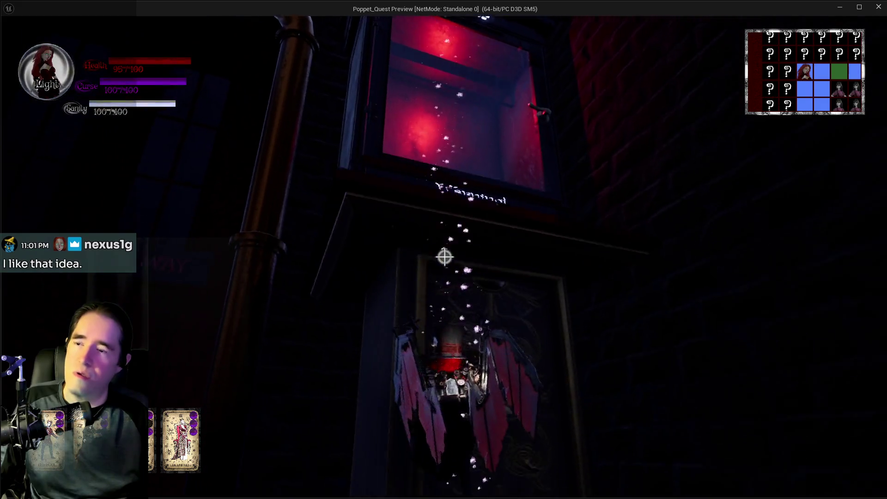
- Climb the tall cabinet, land below the warning sign, drop into the candlelit room and pause
key("w")
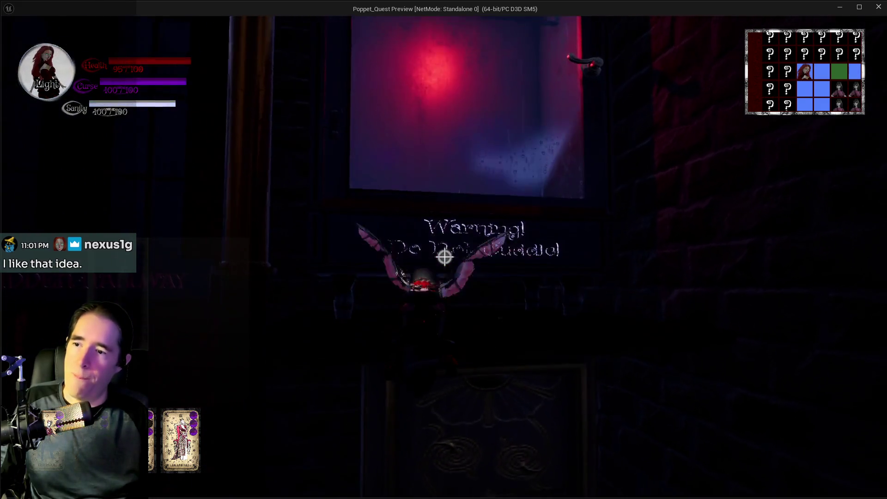
key("w")
key("s")
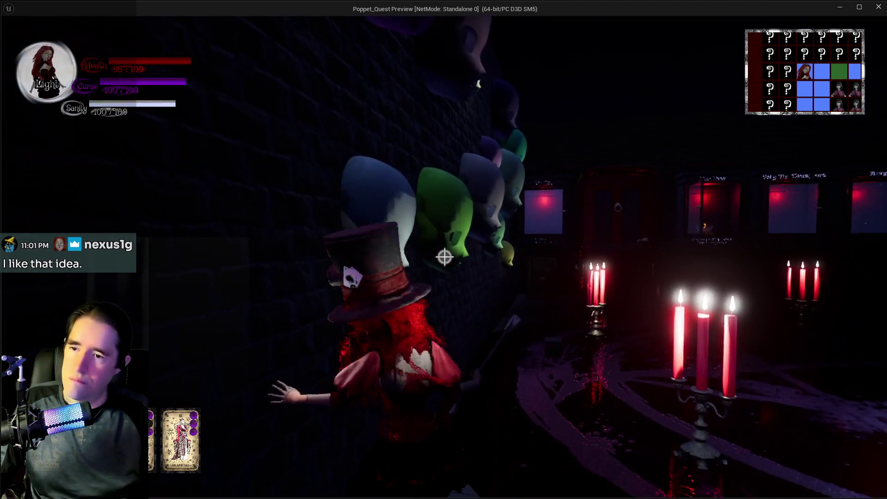
key("Escape")
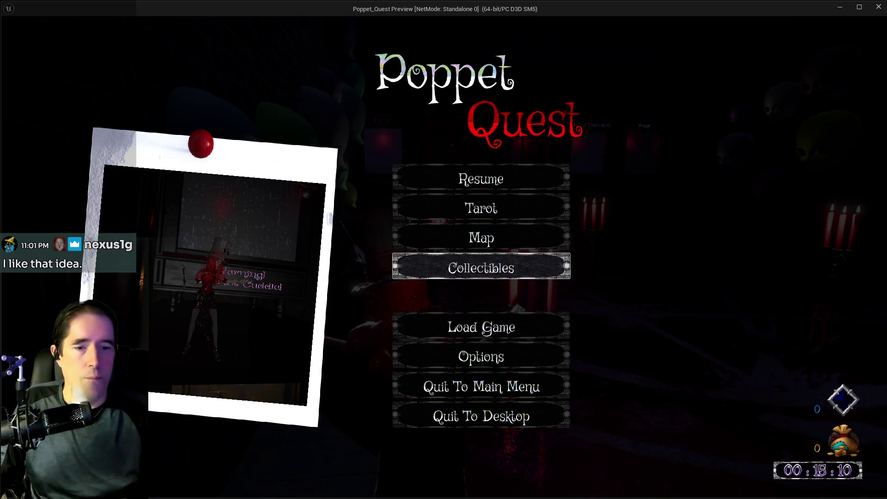
- Add item 5, 'Oliver doesn't show up in his cage.', after item 4 in the To Do List
key("alt+Tab")
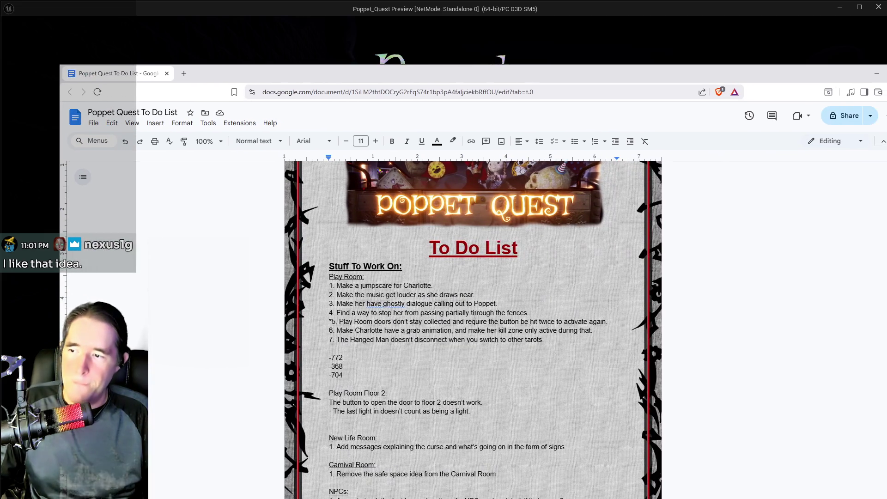
scroll(477, 325, "down", 7)
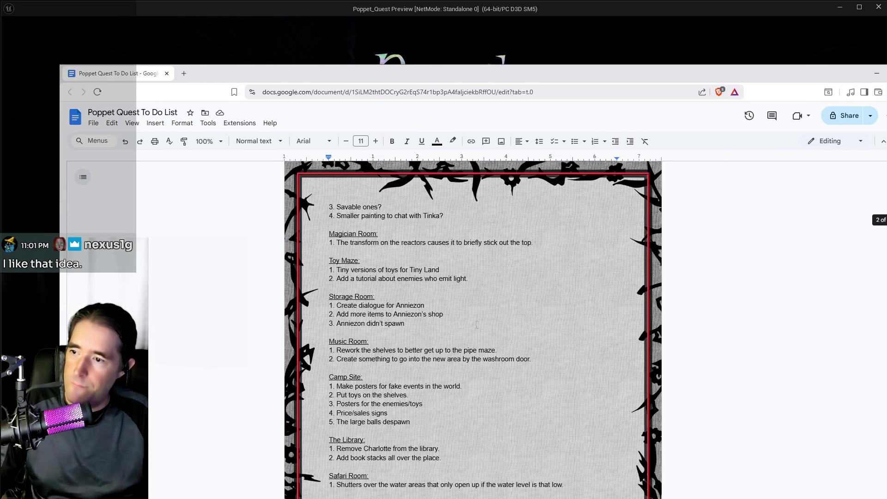
scroll(477, 325, "down", 5)
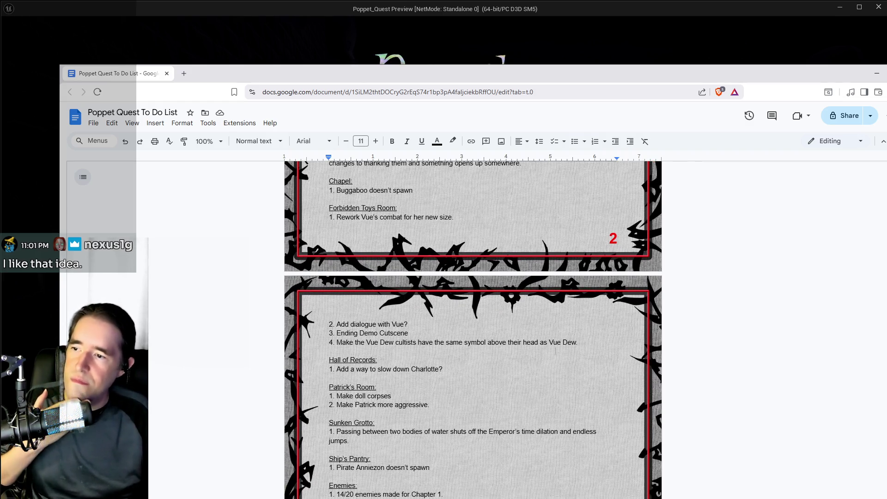
left_click(591, 340)
key("Return")
type("5. Oliver doesn't show up in his cage.")
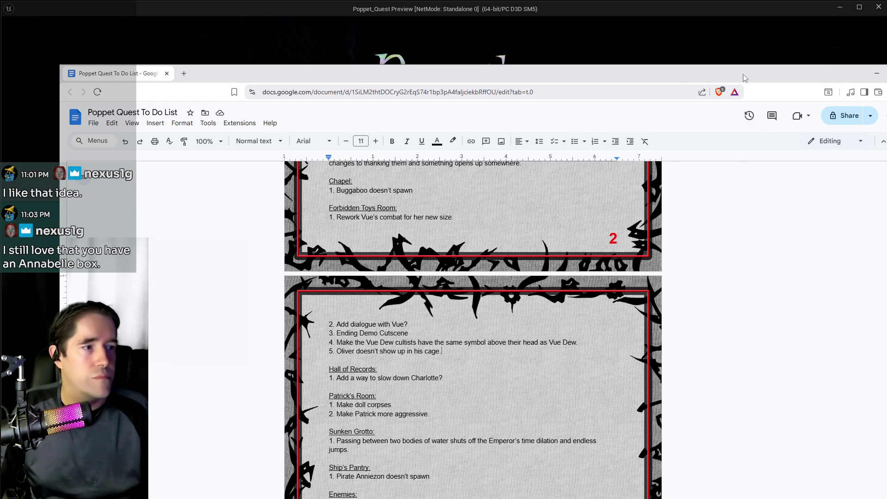
- Move and minimize the to-do list window, then resume the paused game
left_click_drag(818, 81, 775, 83)
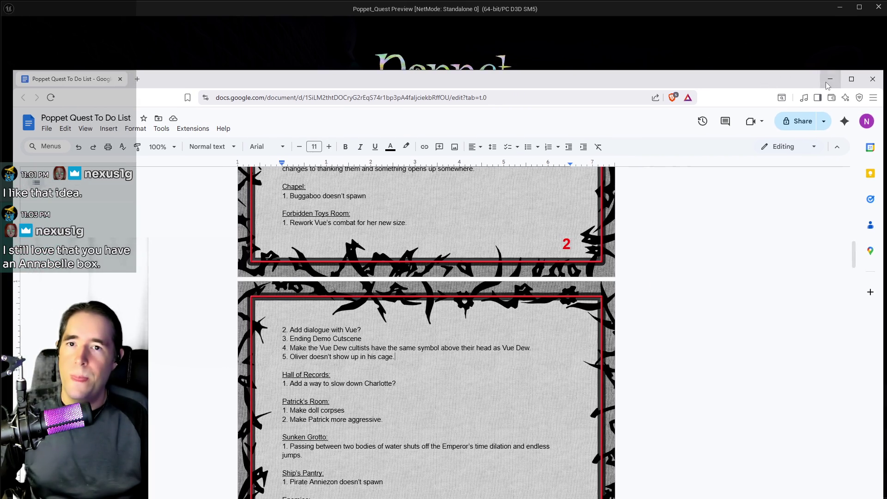
left_click(834, 73)
left_click(536, 170)
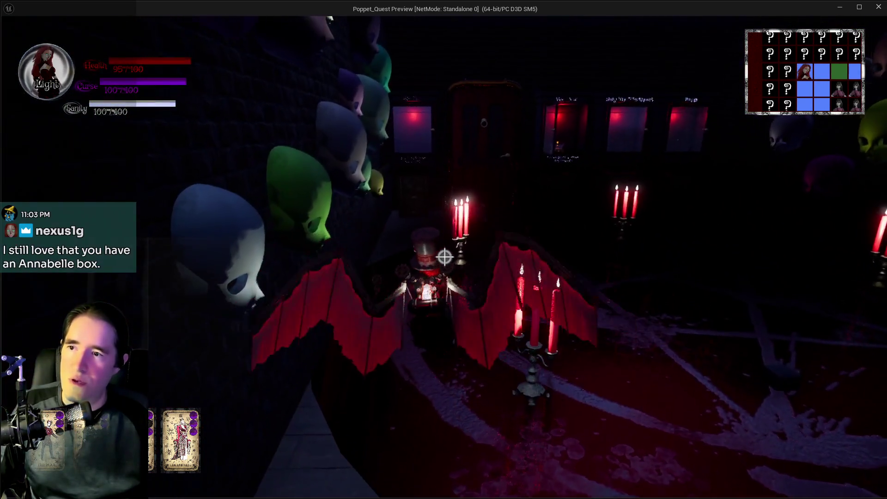
- Traverse the display-case room, switching between Darkness and Light forms, and run down the corridor
key("w")
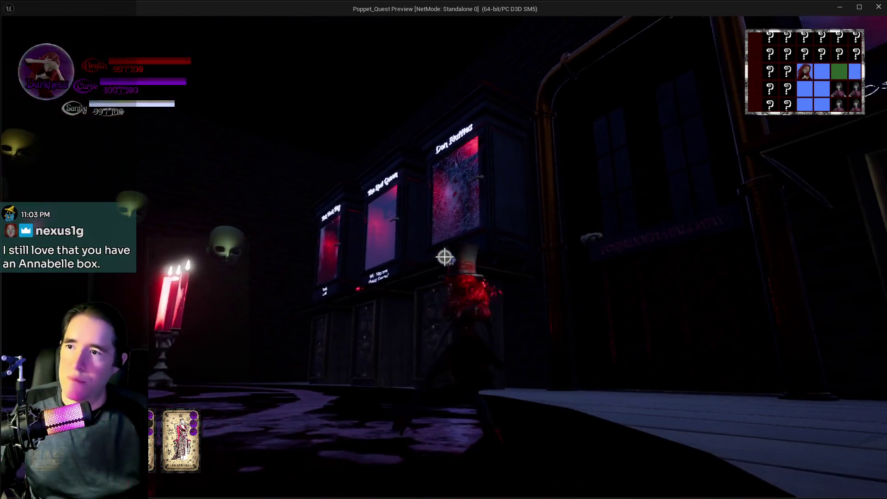
key("q")
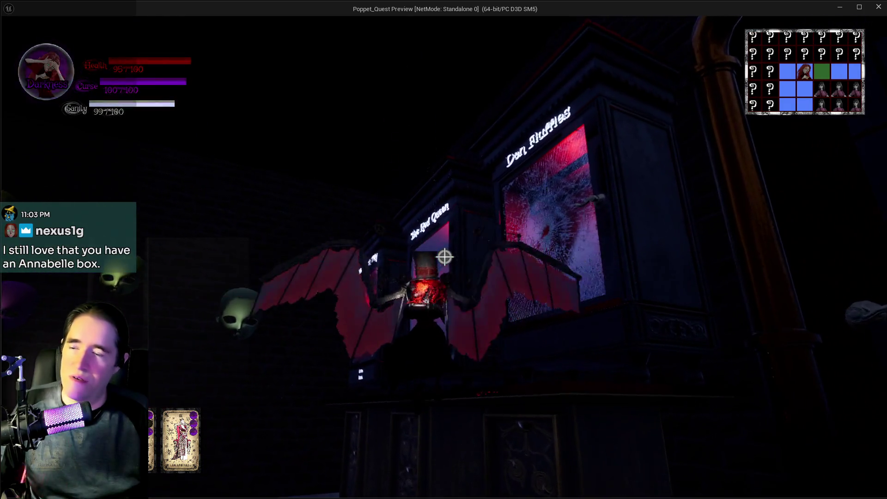
key("q")
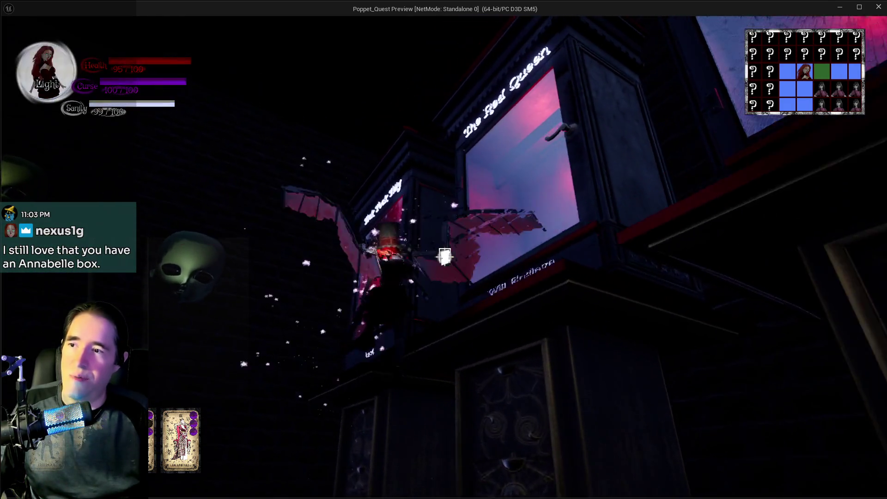
key("w")
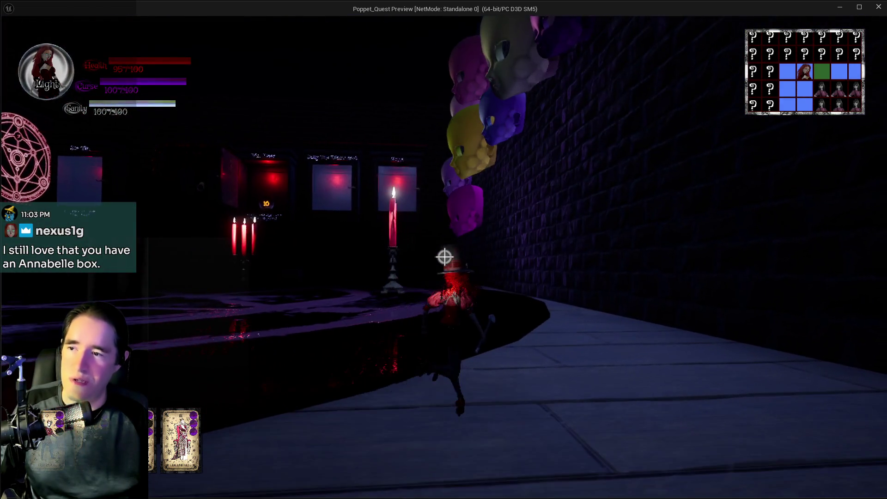
key("q")
key("q")
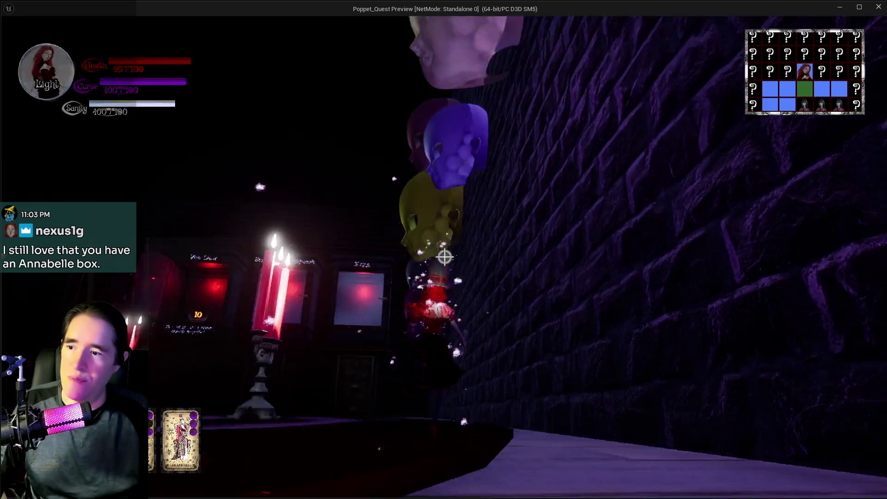
key("w")
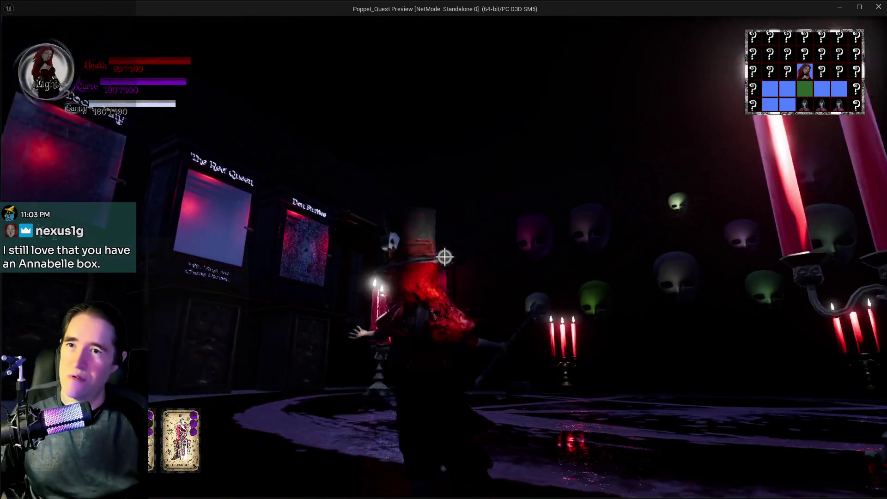
key("w")
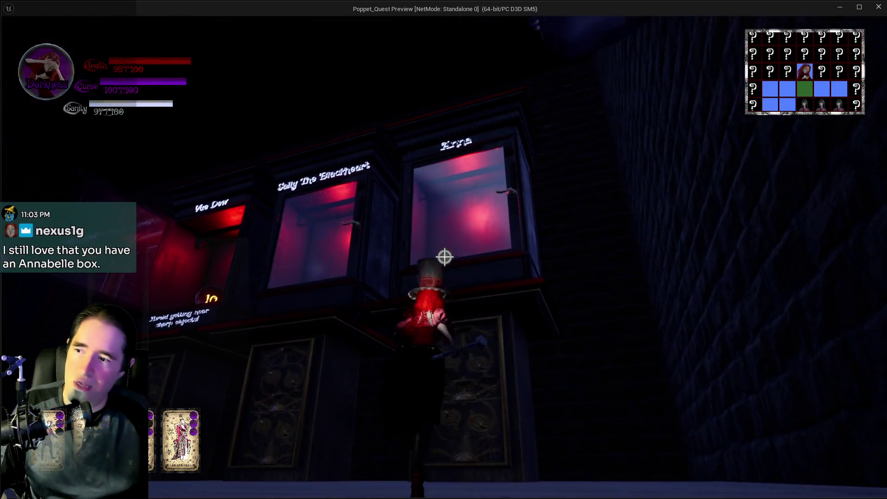
- Fly up past the Erna case, walk the candle corridor into the red room and attack Vue Dew
key("q")
key("space")
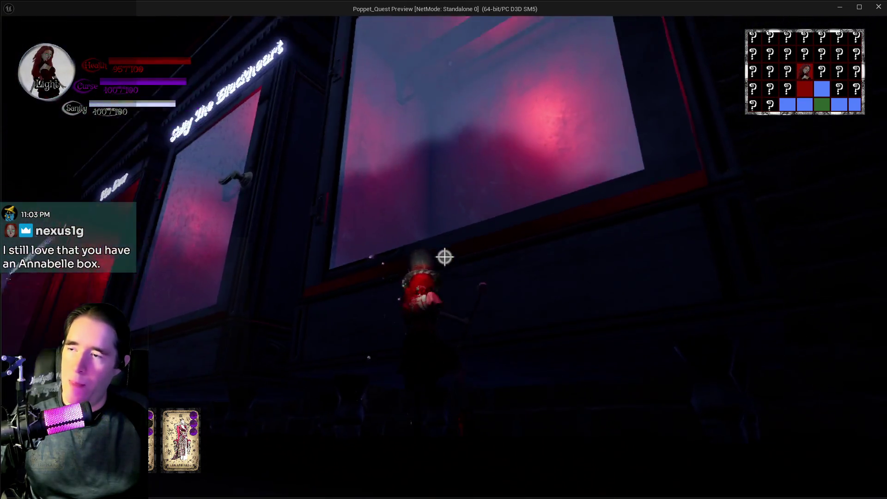
key("w")
key("w")
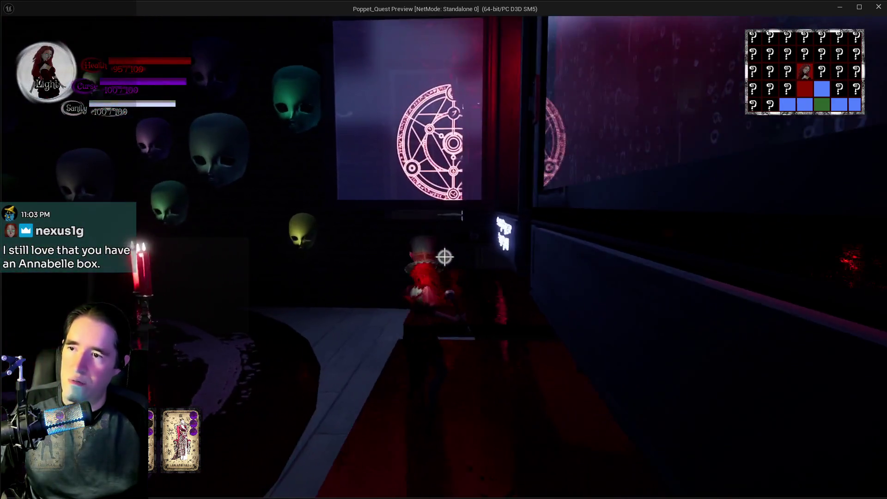
key("w")
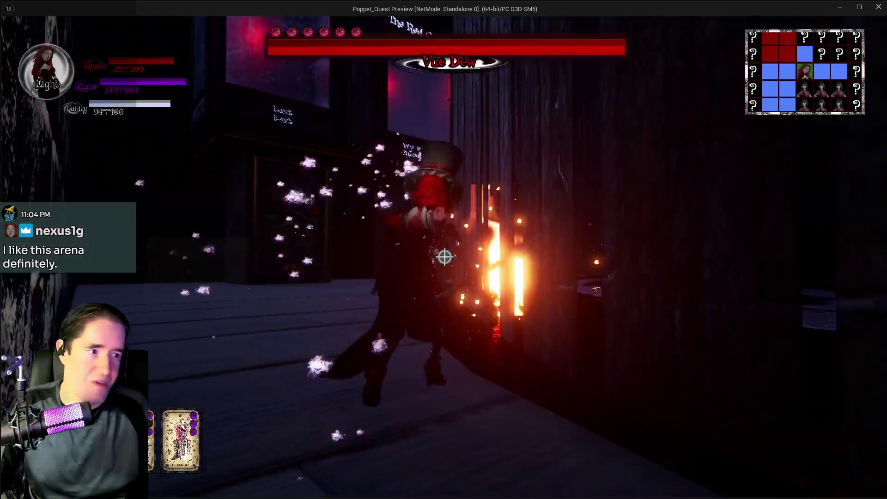
left_click(445, 258)
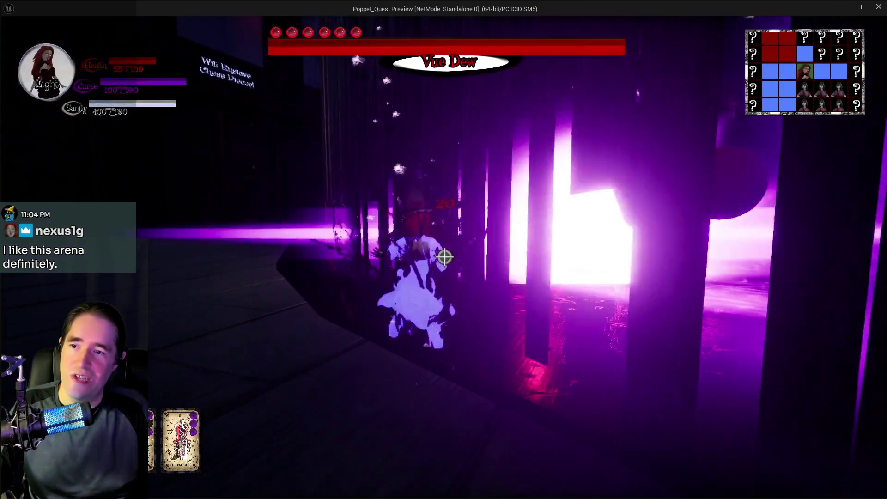
key("alt+Tab")
key("Escape")
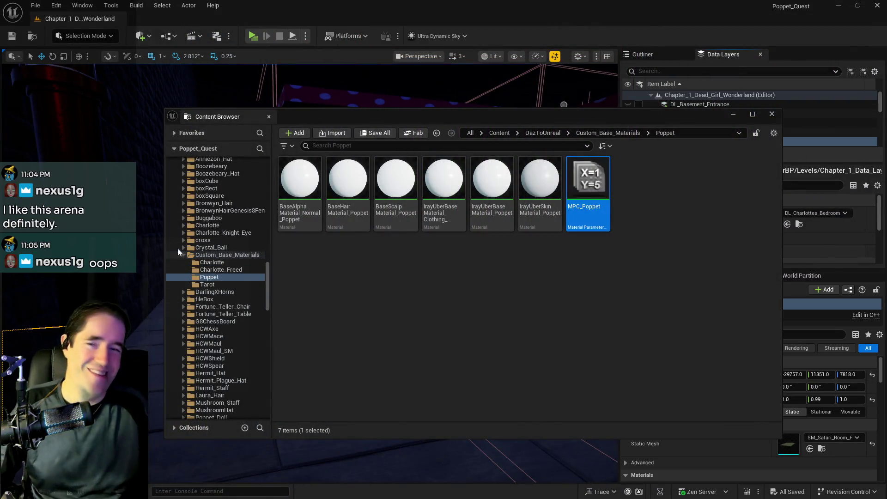
mouse_move(325, 119)
left_mouse_down()
mouse_move(843, 150)
mouse_move(886, 93)
left_mouse_up()
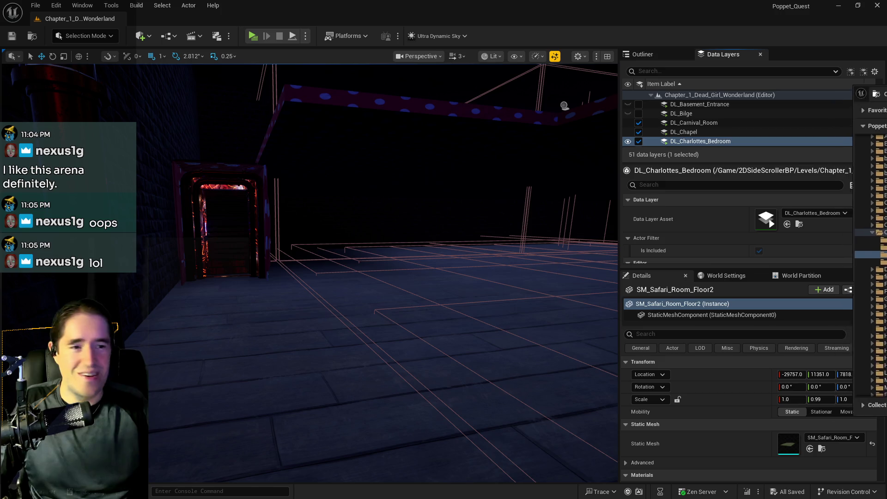
key("f")
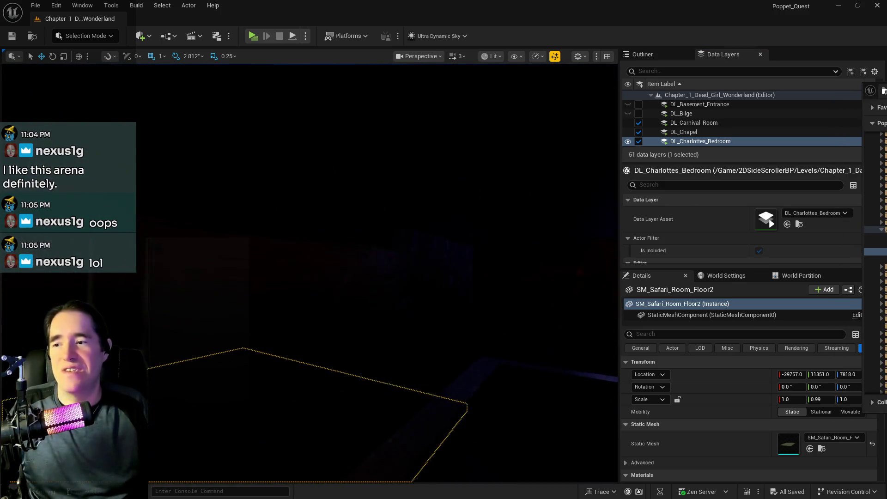
scroll(310, 273, "up", 5)
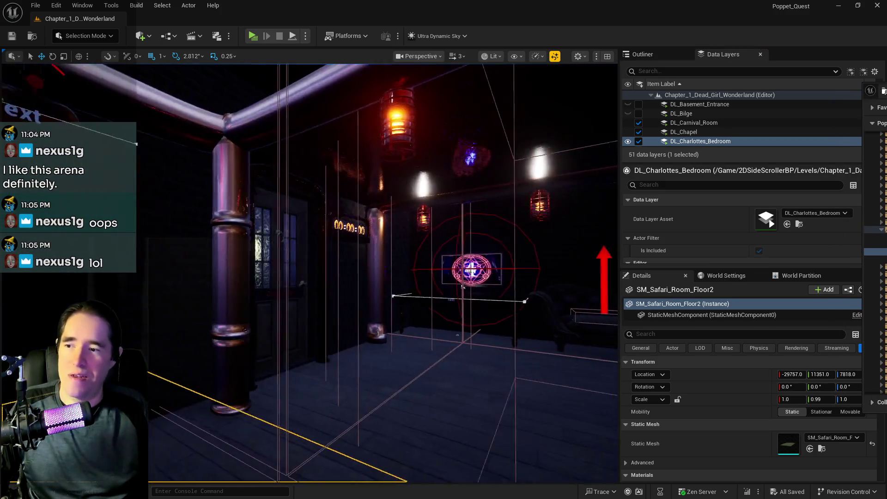
scroll(310, 273, "up", 8)
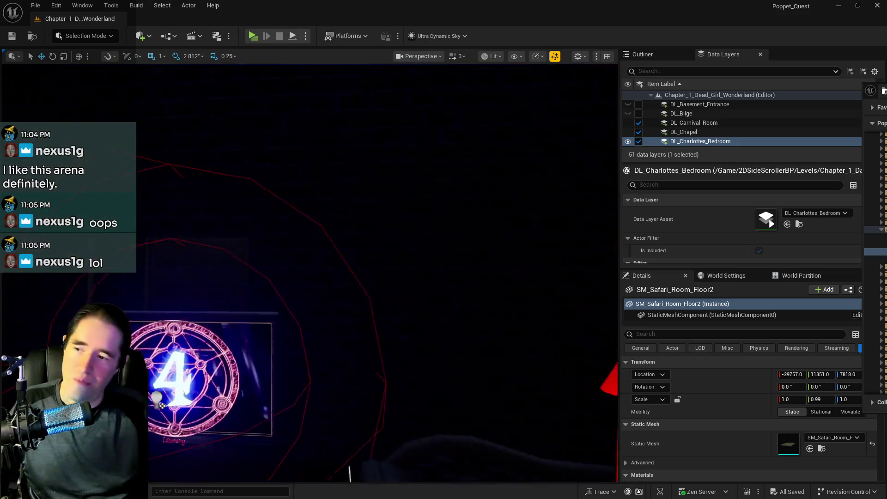
scroll(310, 272, "down", 10)
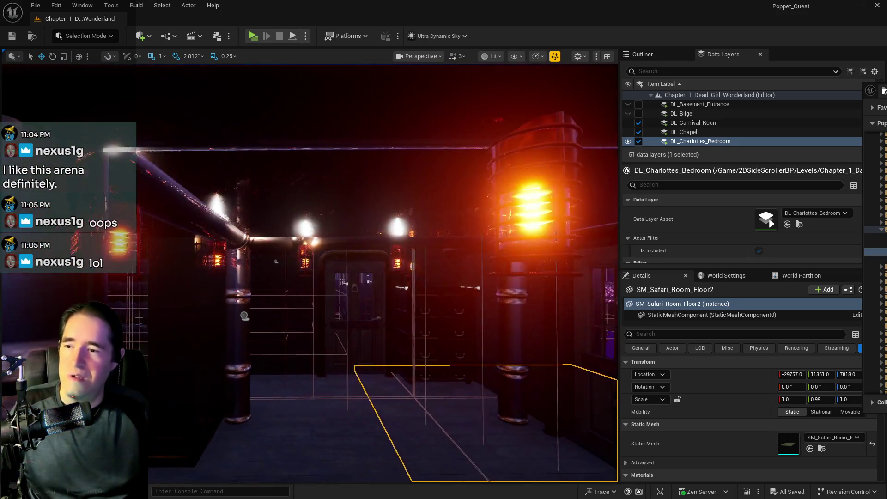
scroll(310, 273, "up", 10)
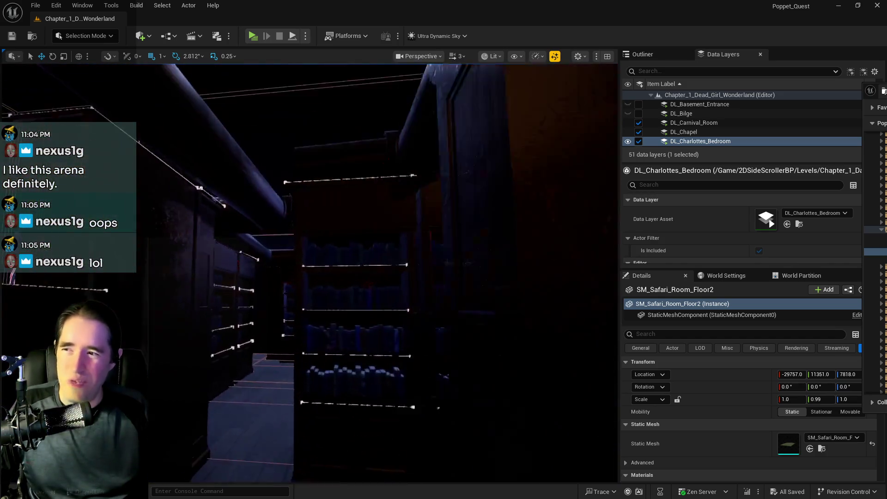
scroll(310, 273, "up", 10)
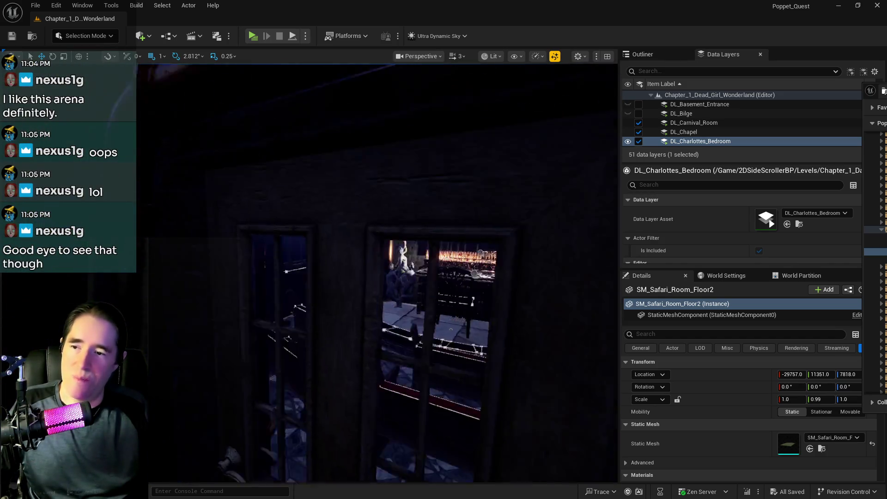
scroll(309, 272, "up", 10)
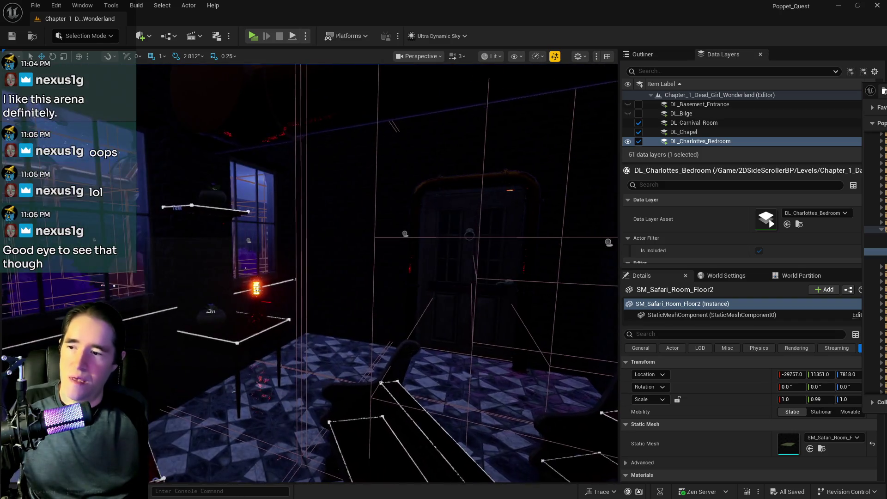
scroll(310, 272, "up", 10)
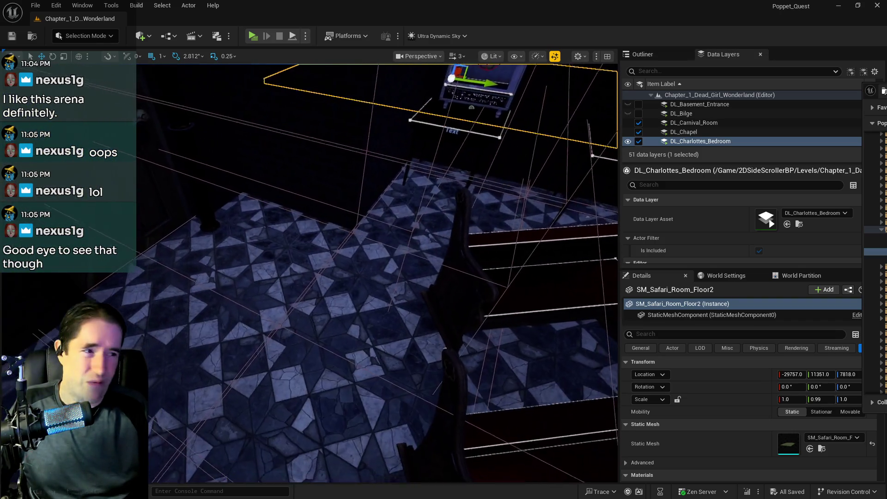
scroll(309, 273, "up", 2)
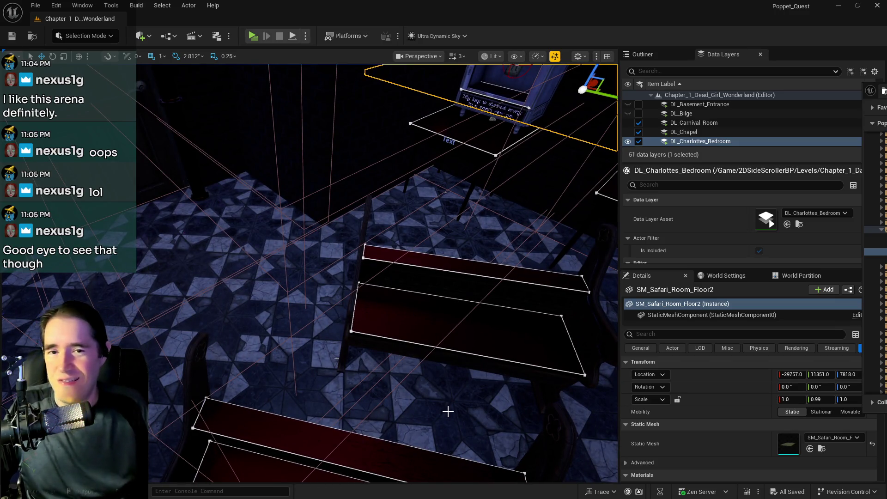
left_click_drag(364, 336, 354, 330)
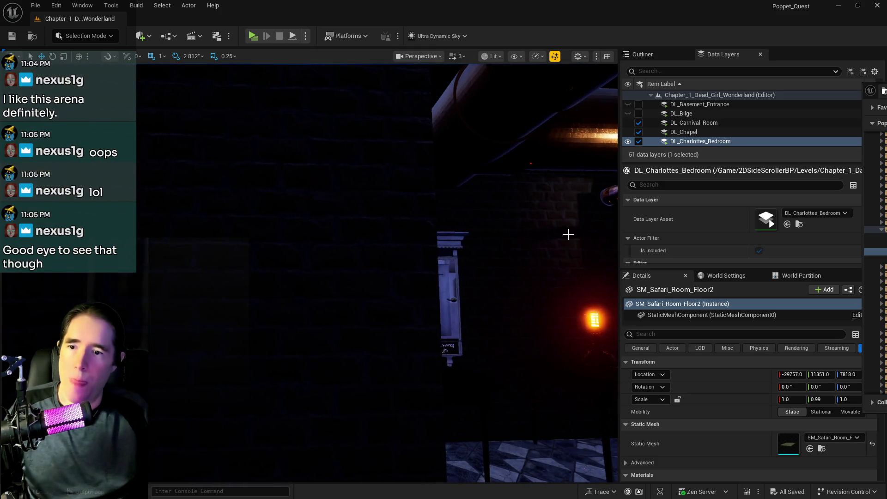
- Drag the viewport splitter rightward so the Outliner and Details panels shrink
left_click_drag(620, 235, 698, 235)
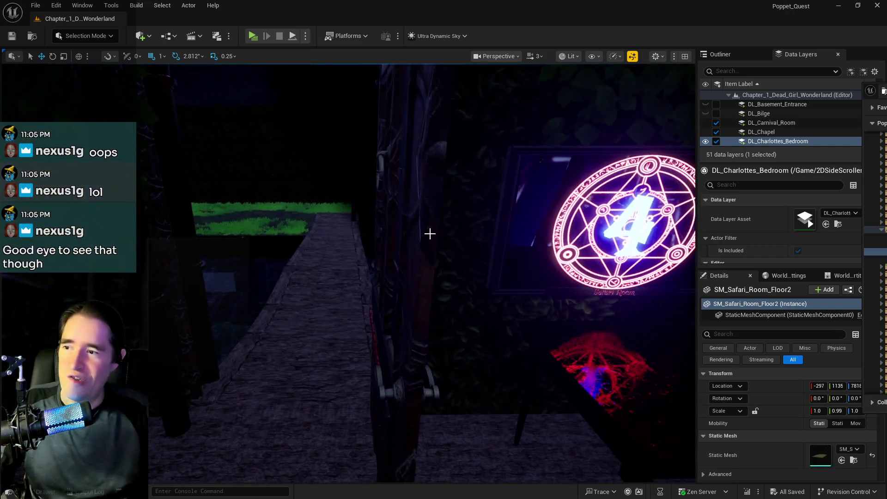
- Uncheck Is Open on BP_Door_42, save the level, and launch Play in Standalone Game
left_click(429, 240)
left_click(814, 449)
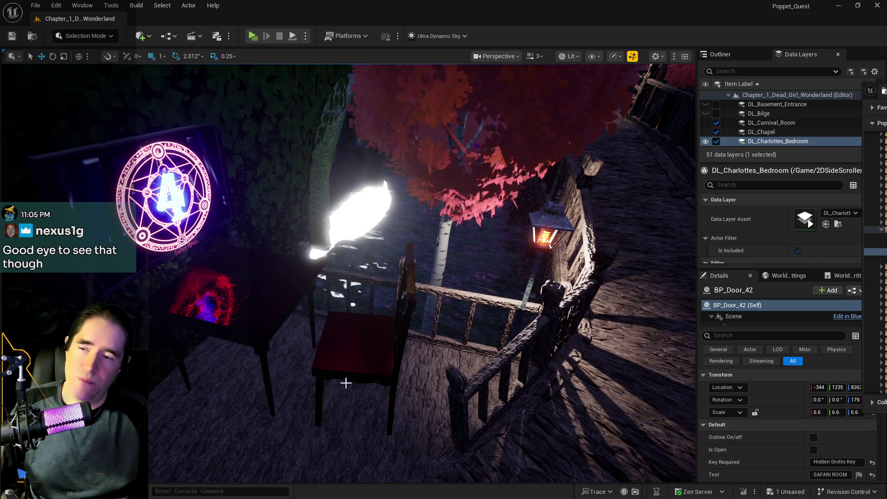
left_click_drag(196, 257, 158, 260)
key("ctrl+s")
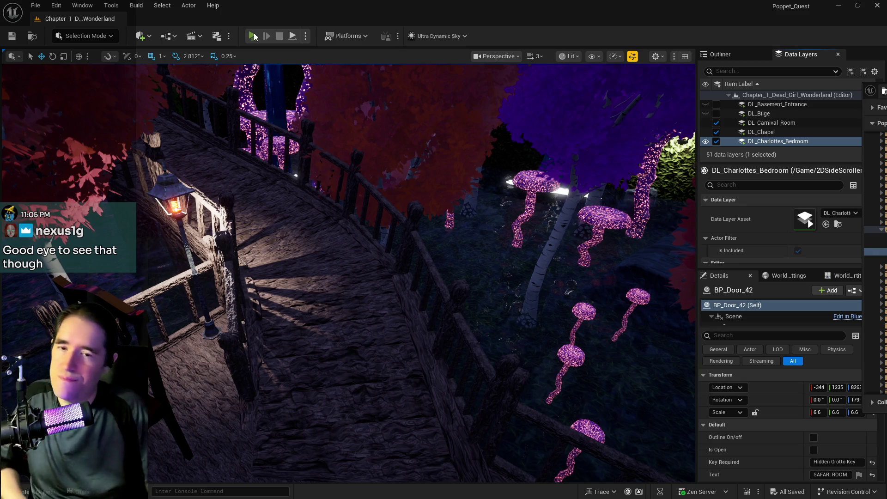
left_click(253, 36)
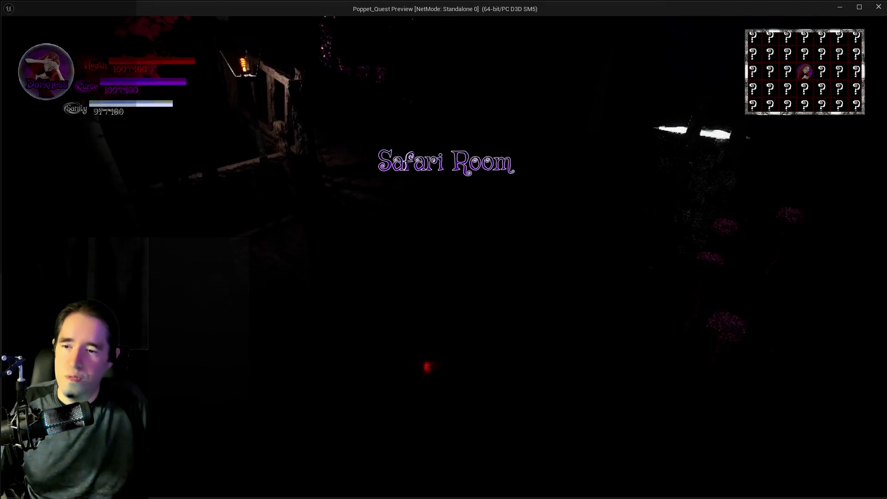
- Return to the preview, run along the bridge and equip a tarot card
key("alt+Tab")
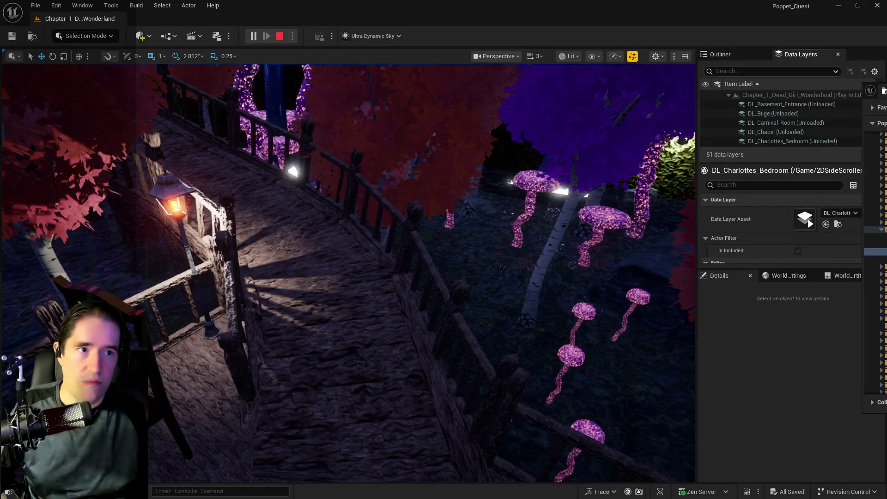
key("alt+Tab")
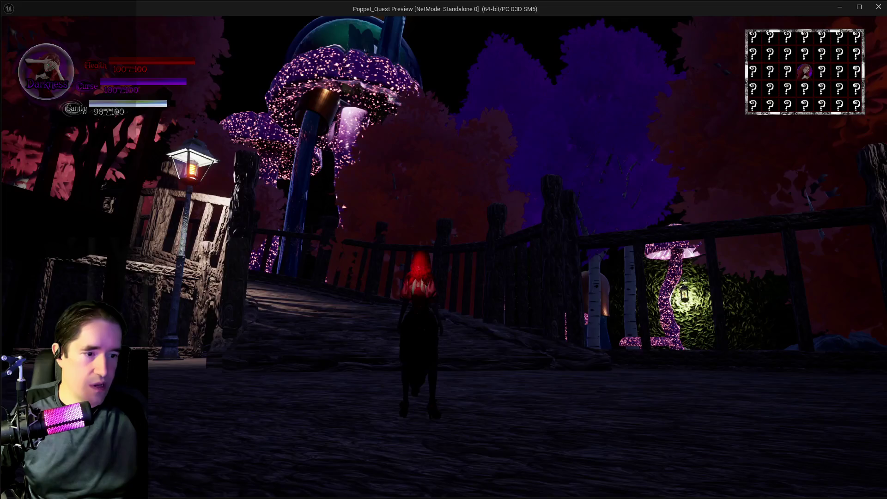
key("w")
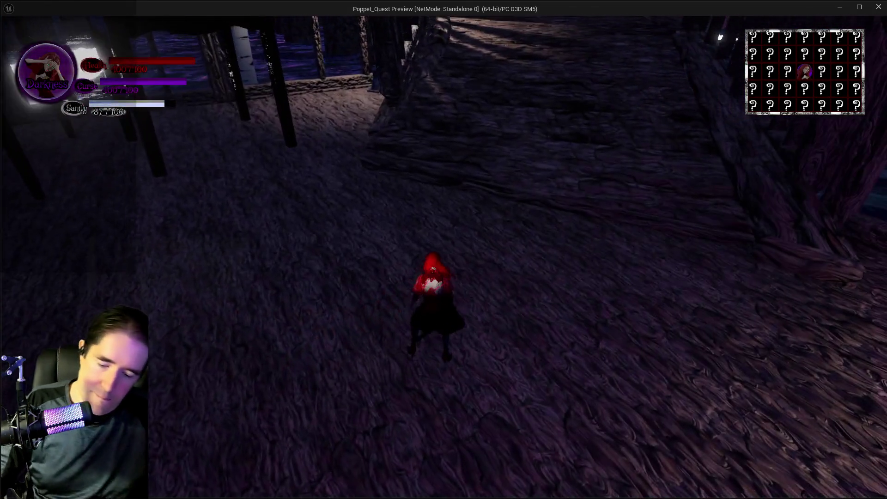
key("w")
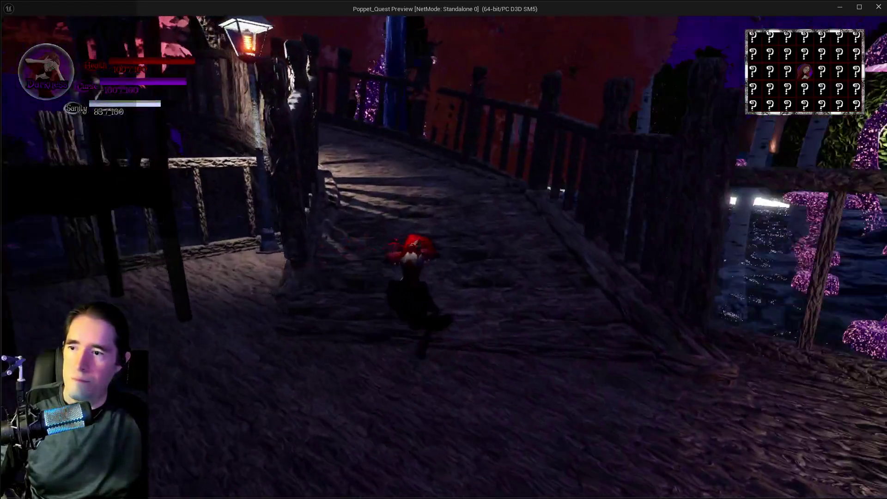
key("w")
key("Tab")
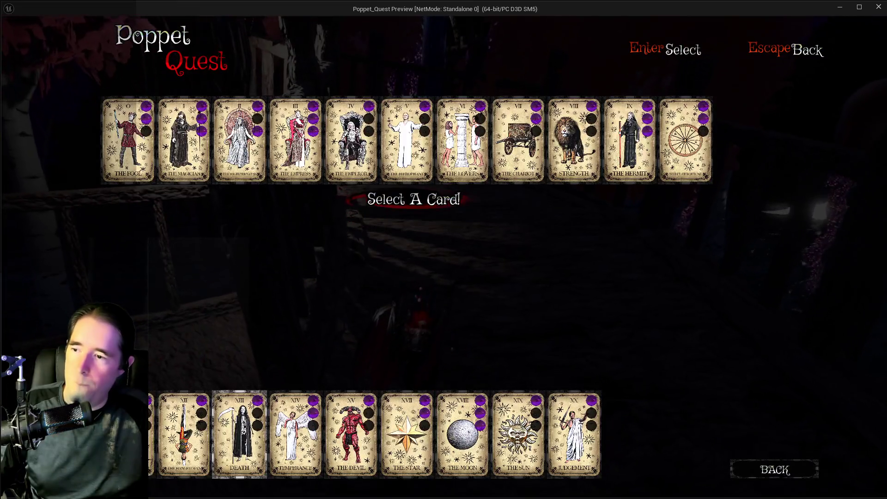
mouse_move(130, 149)
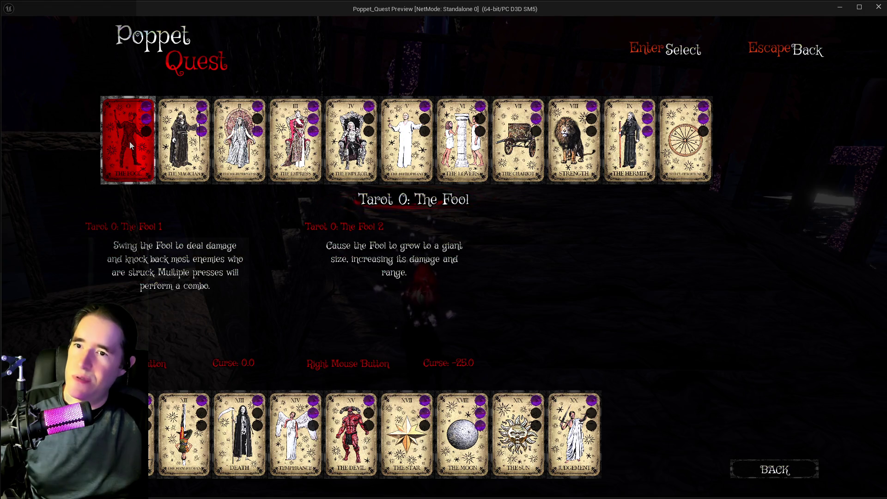
left_click(520, 431)
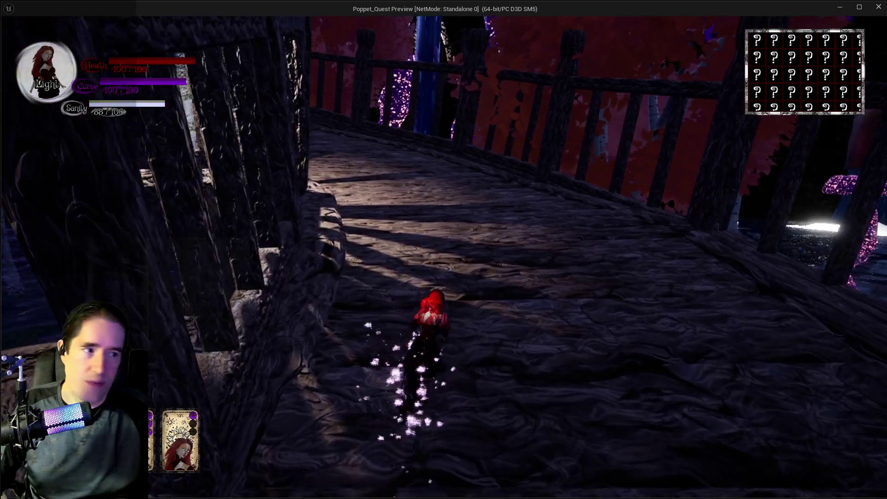
- Run across the bridge past the fire ring toward the lantern arch, fighting the fireball enemies
key("w")
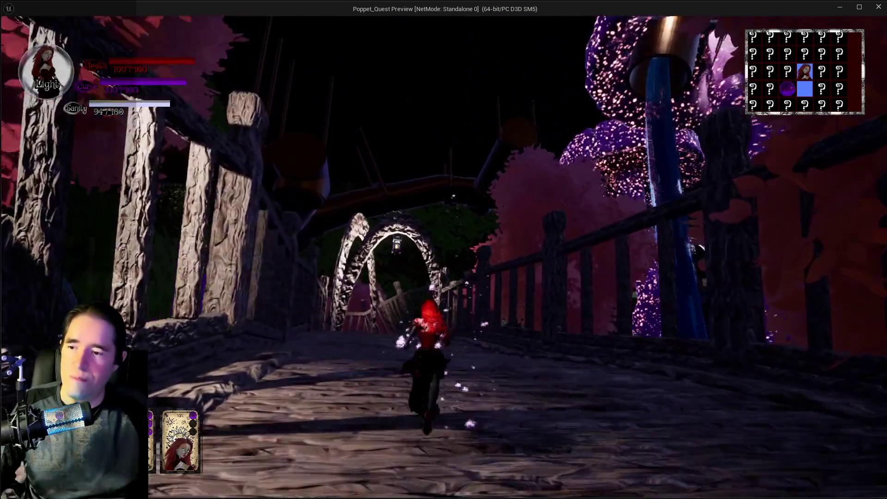
key("q")
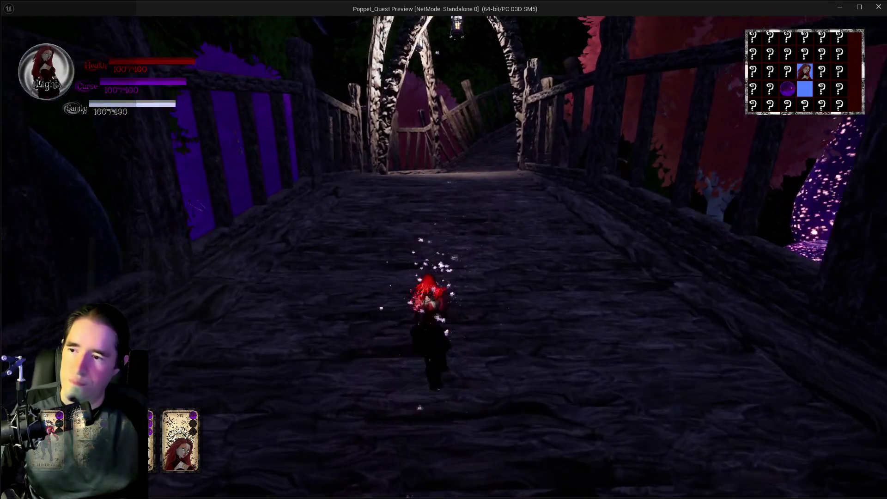
key("w")
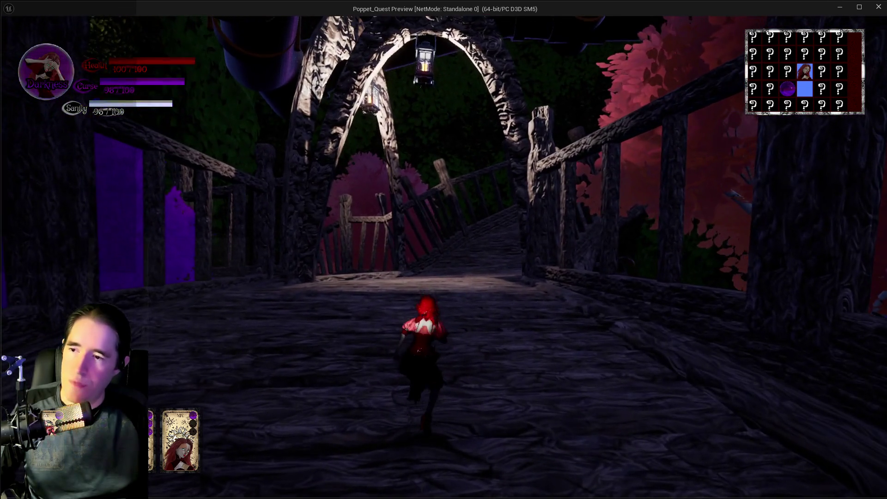
key("w")
key("e")
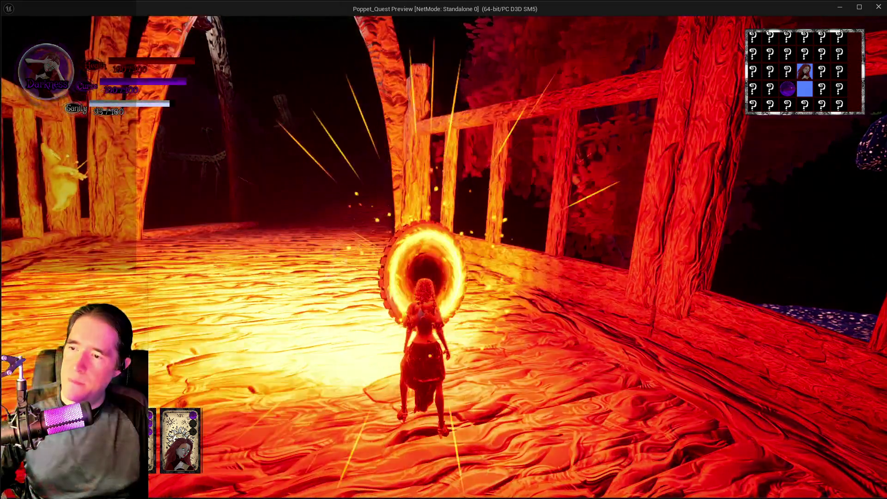
key("q")
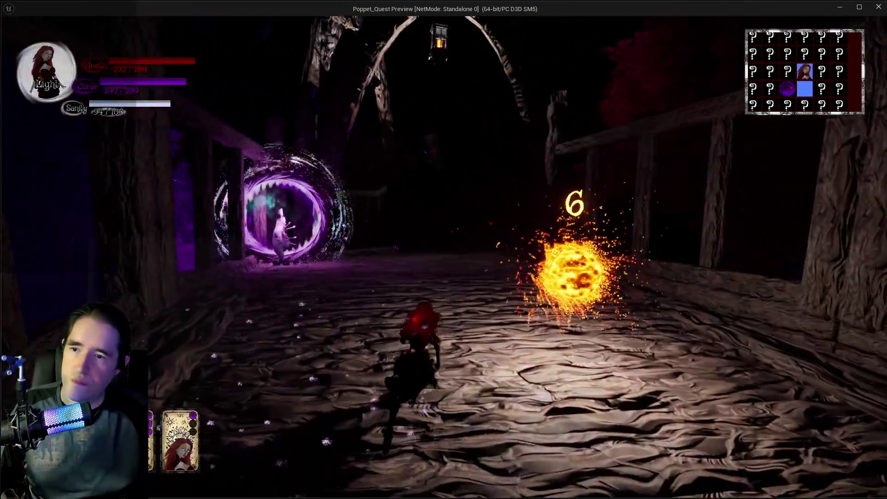
key("w")
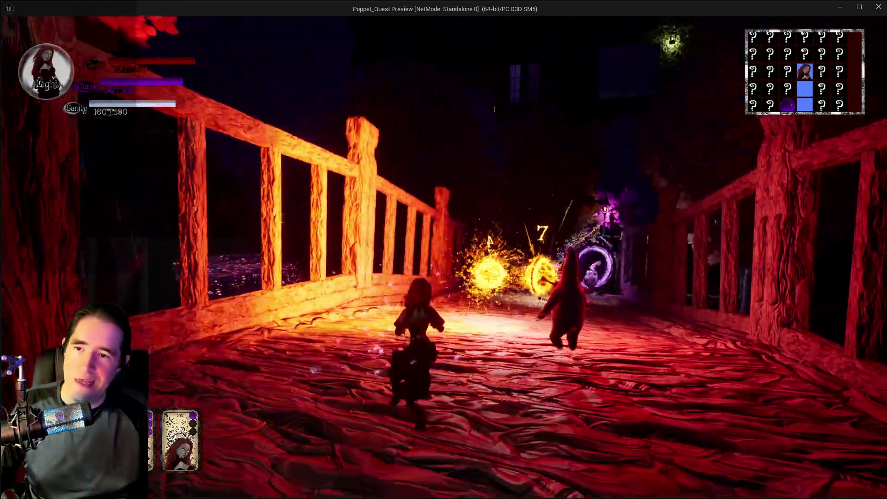
key("w")
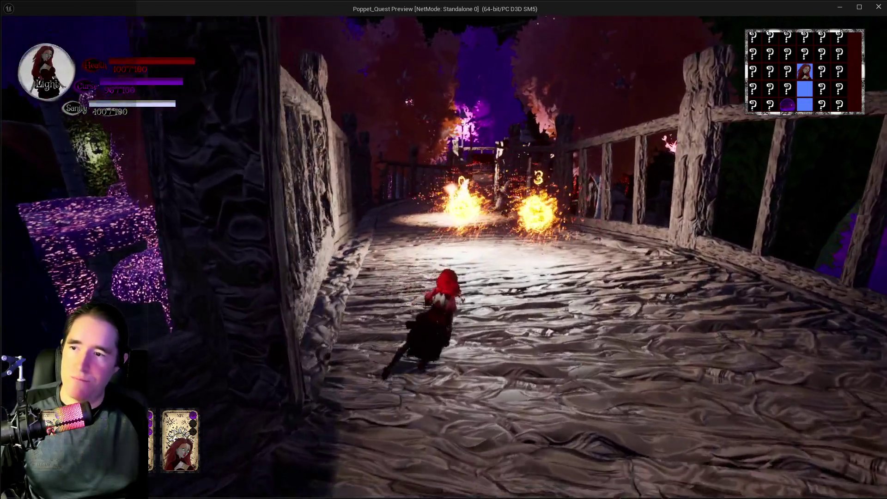
- Face the enemies, check the tarot menu, then climb the wooden stairs
key("w")
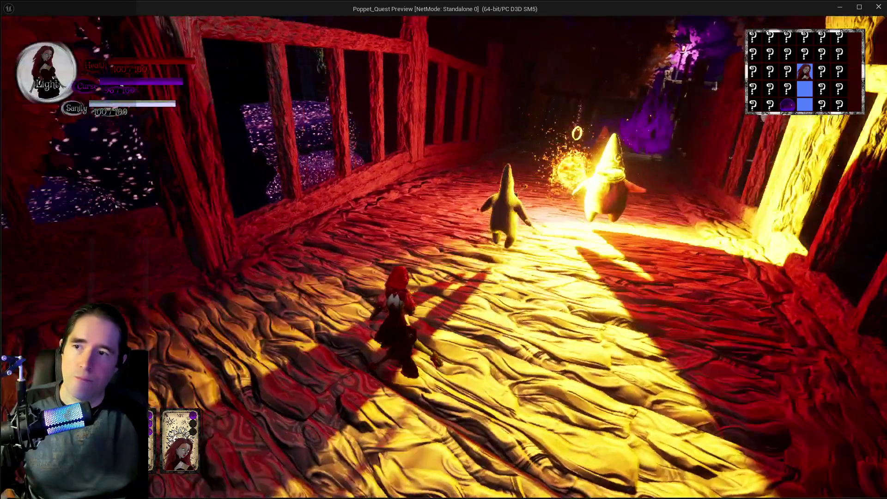
key("w")
key("Tab")
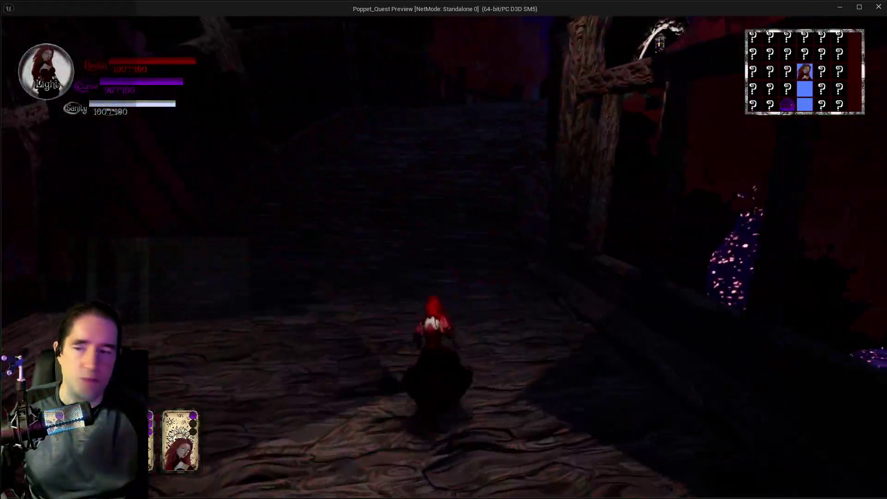
key("Escape")
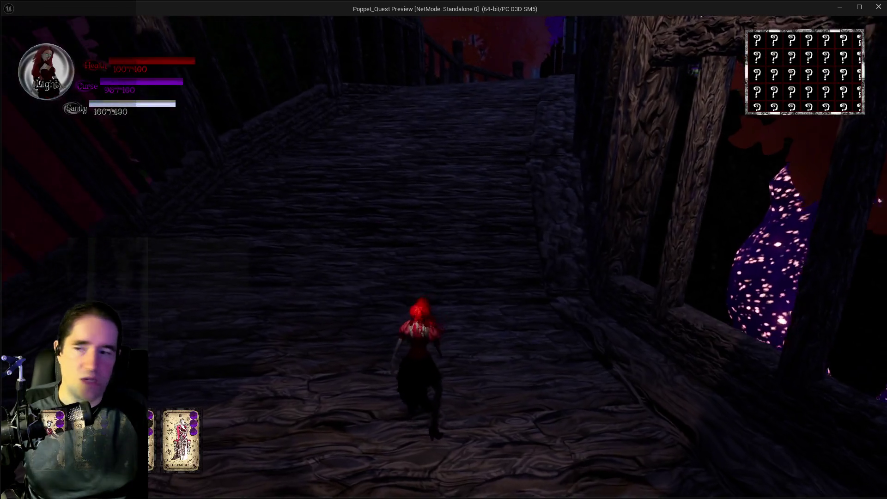
key("w")
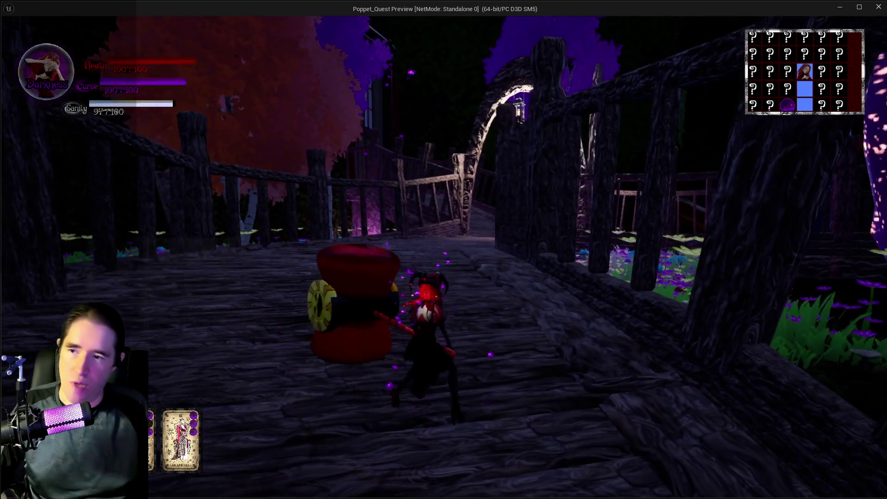
- Run the mallet-wielding character along the wooden walkways toward the door and pause the preview
key("w")
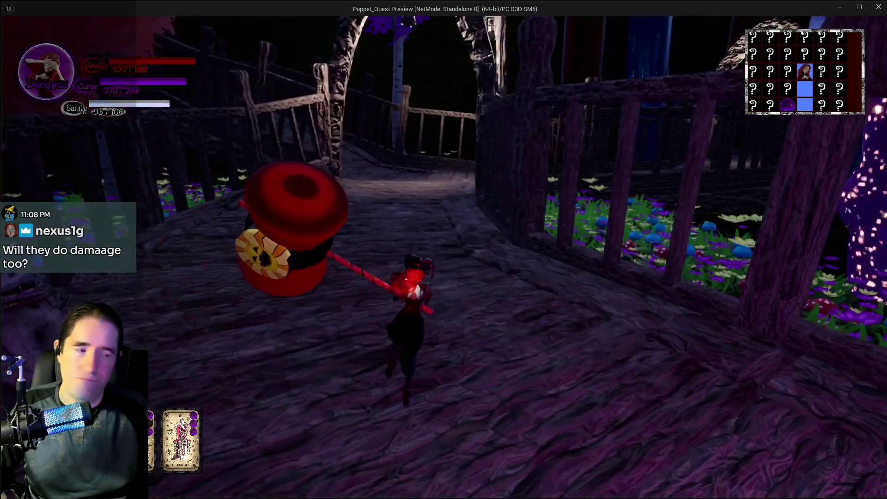
key("w")
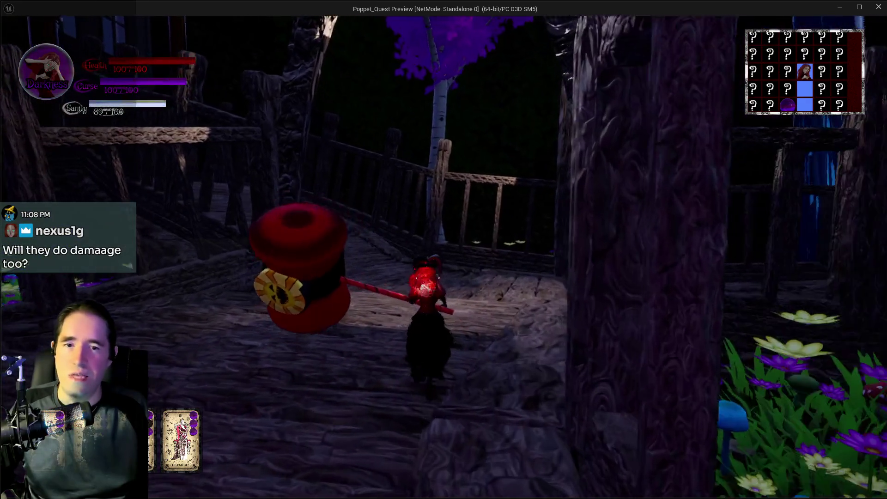
key("w")
key("w")
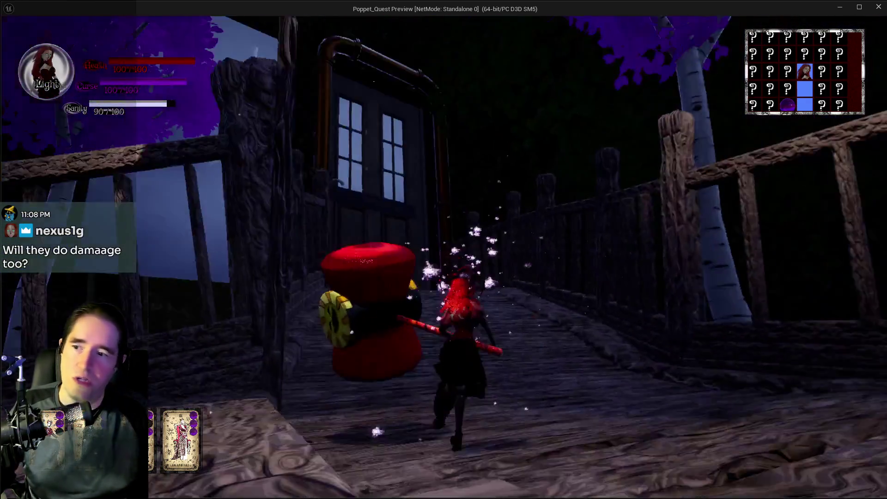
key("w")
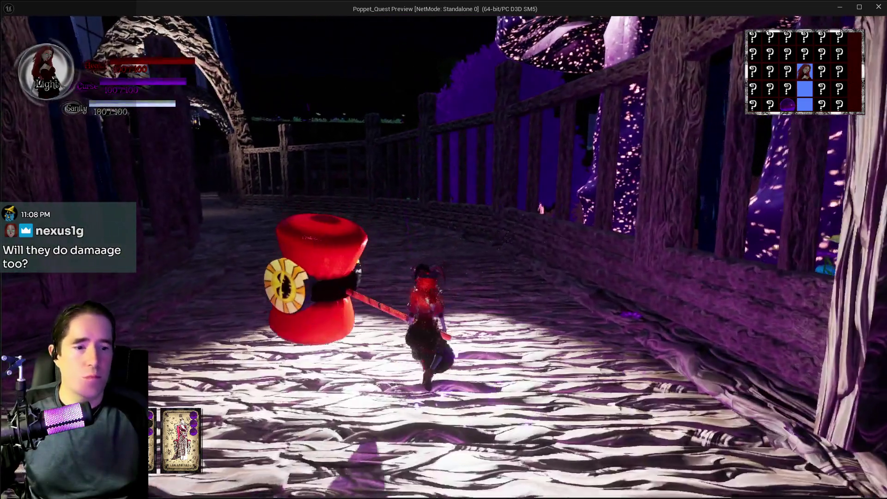
key("Escape")
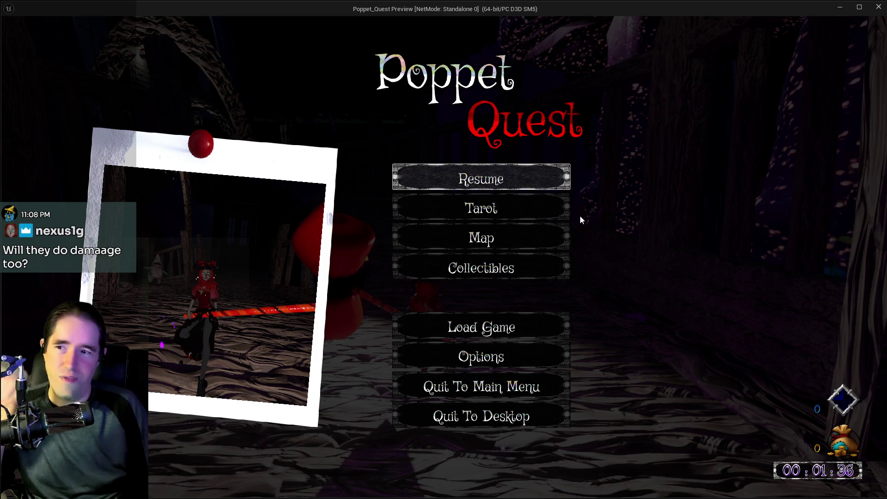
- Resume play, toggle Darkness and Light forms, and run up the path toward the Common Room door
left_click(481, 179)
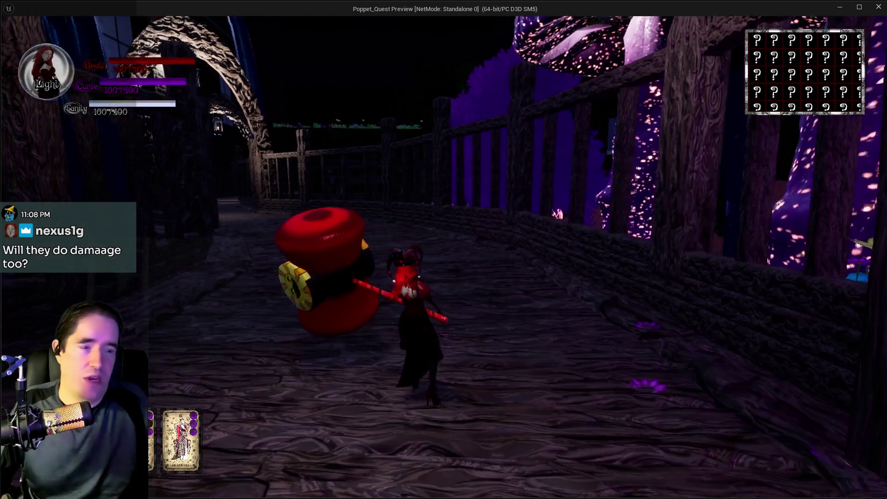
key("q")
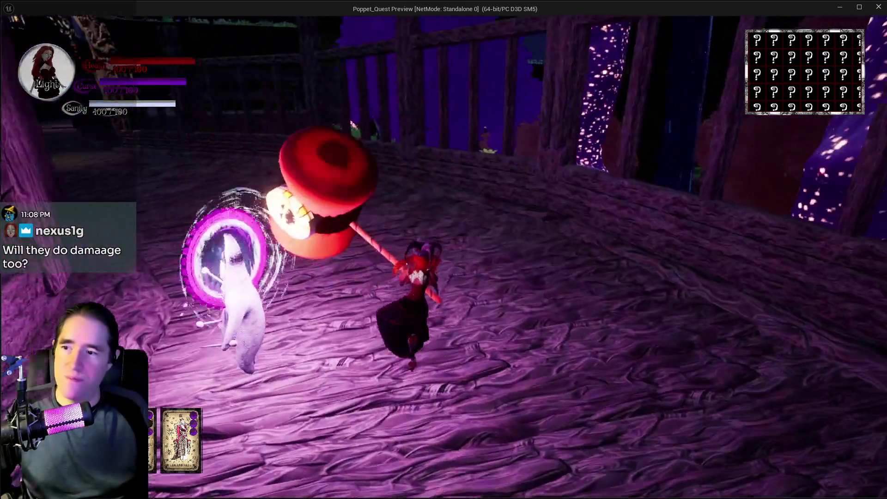
key("q")
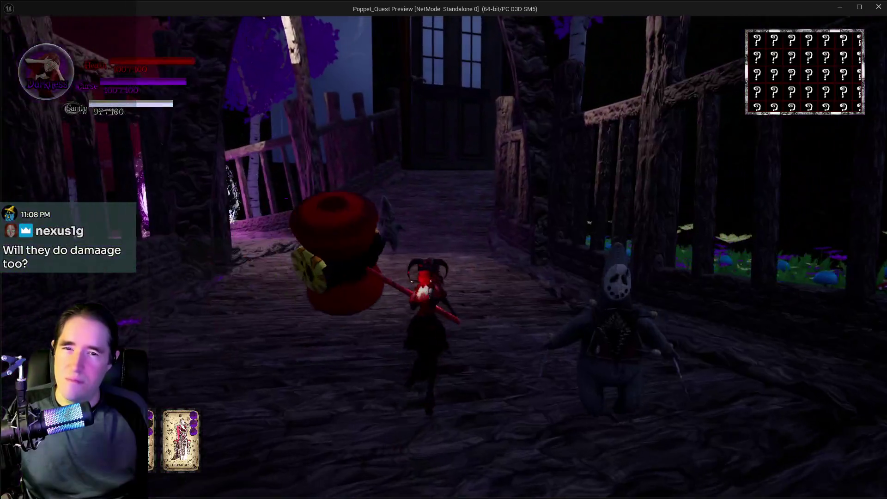
key("w")
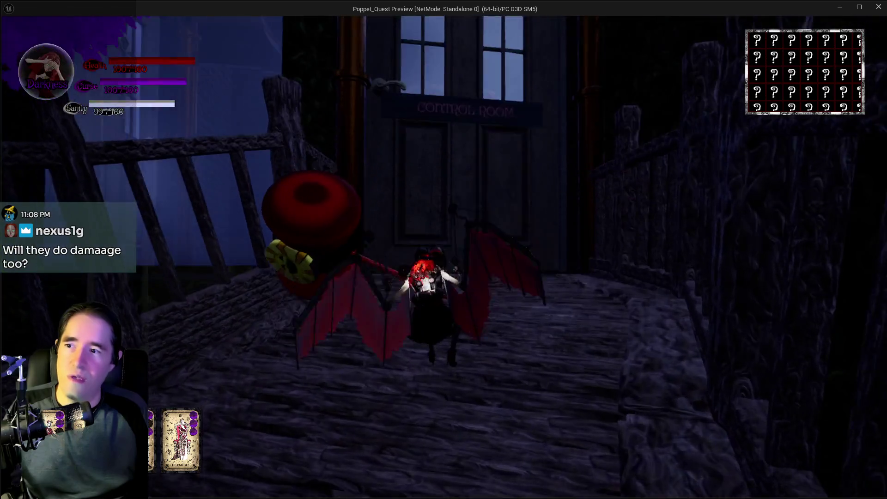
- Cross the purple-lit bridge through the portal onto the fenced deck in the flower garden, then pause
key("q")
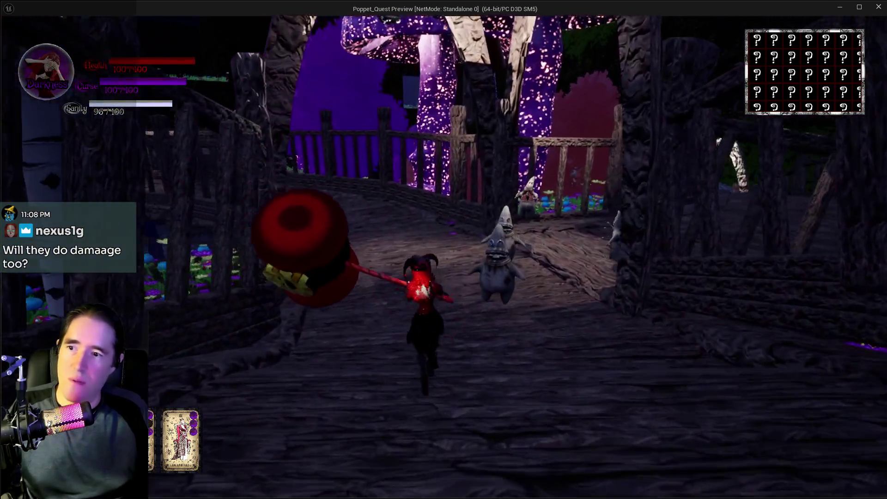
key("q")
key("w")
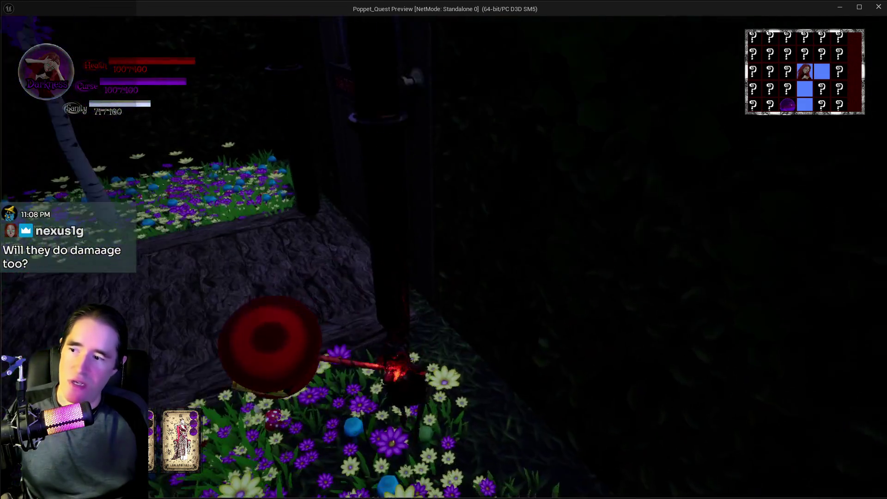
key("Escape")
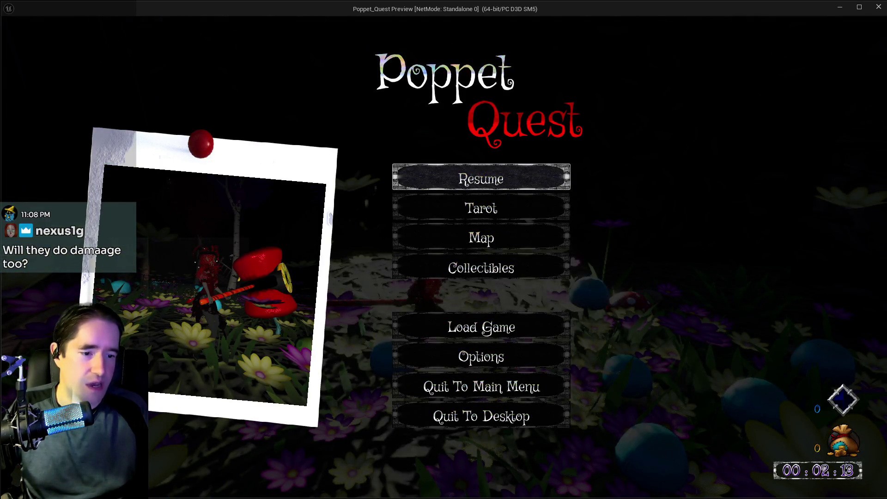
key("alt+Tab")
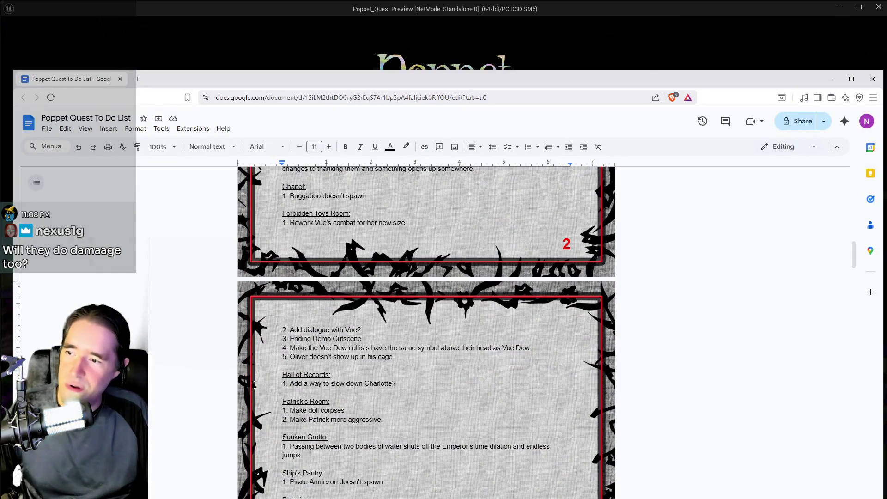
- Add Safari Room item 2, 'Machinery room entrance wall has a gap near the water.', then resume the game
scroll(382, 421, "up", 3)
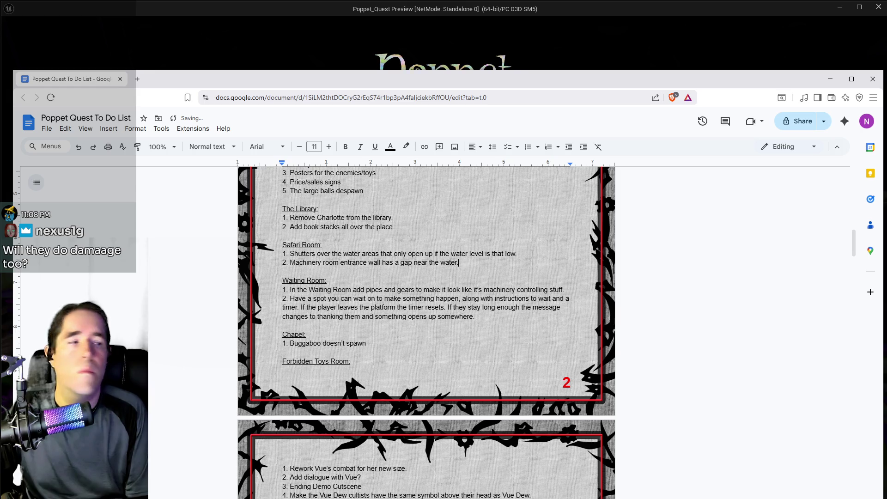
left_click_drag(540, 88, 886, 92)
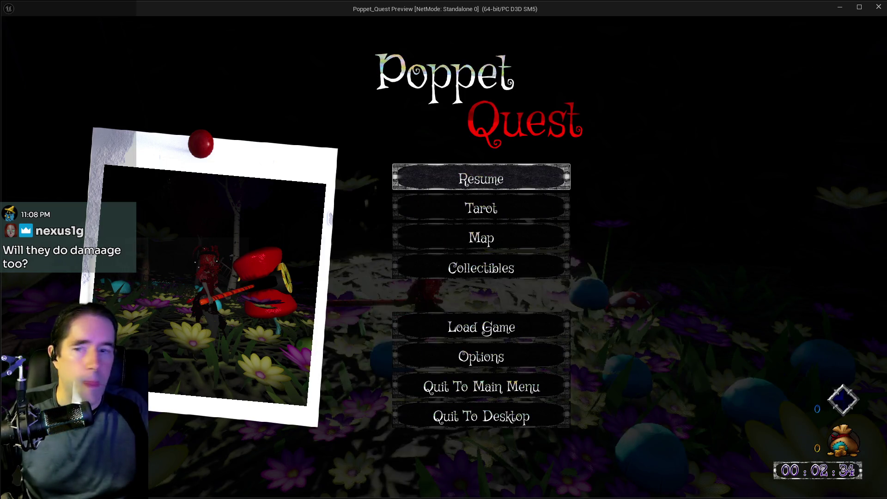
left_click(546, 184)
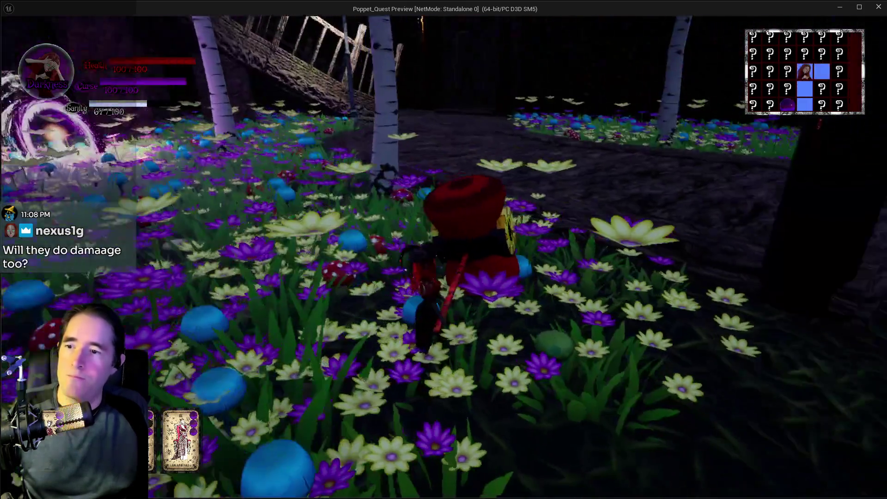
- Run along the forest path past the lamp post and through the swirling portal
key("w")
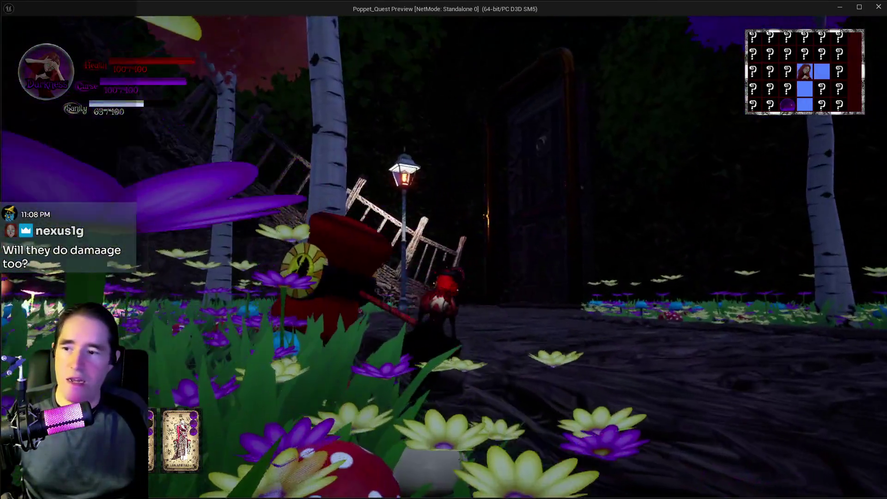
key("w")
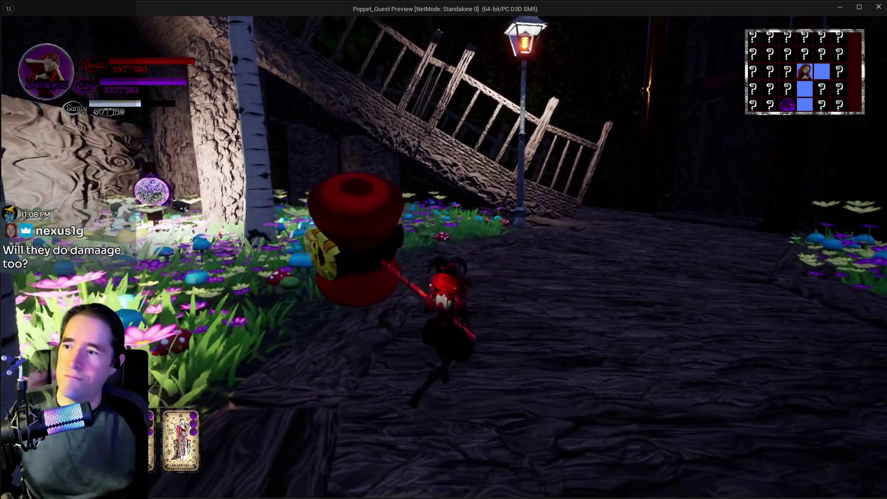
key("w")
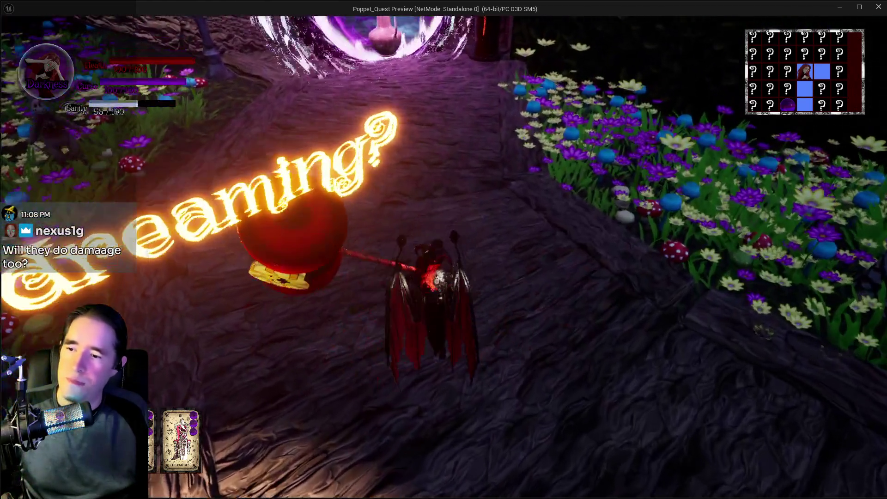
key("w")
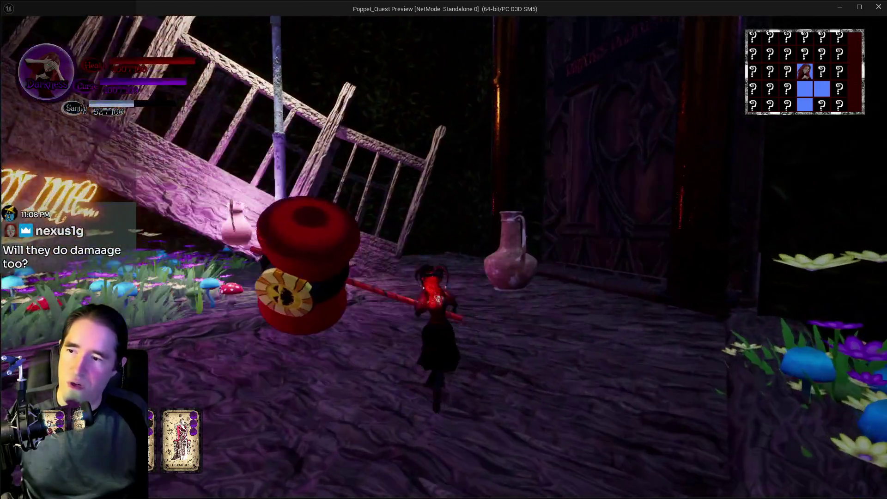
key("w")
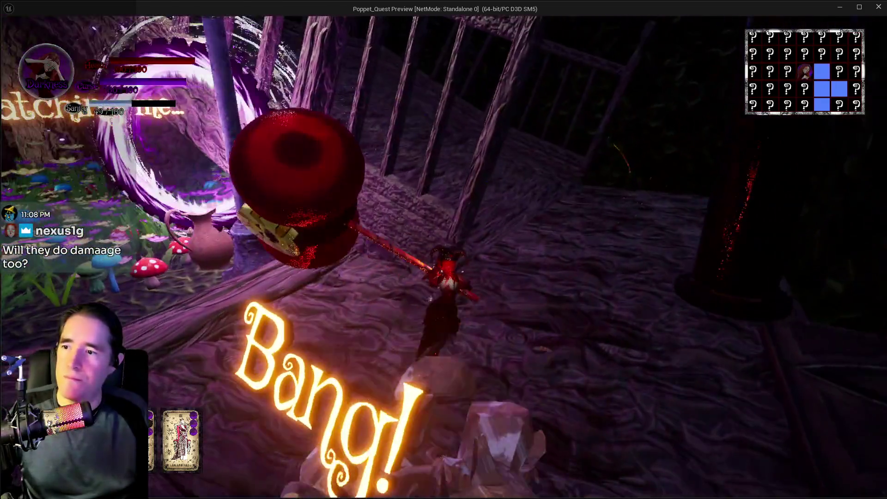
- Cross the wooden walkways through the purple cloud toward the building's door
key("w")
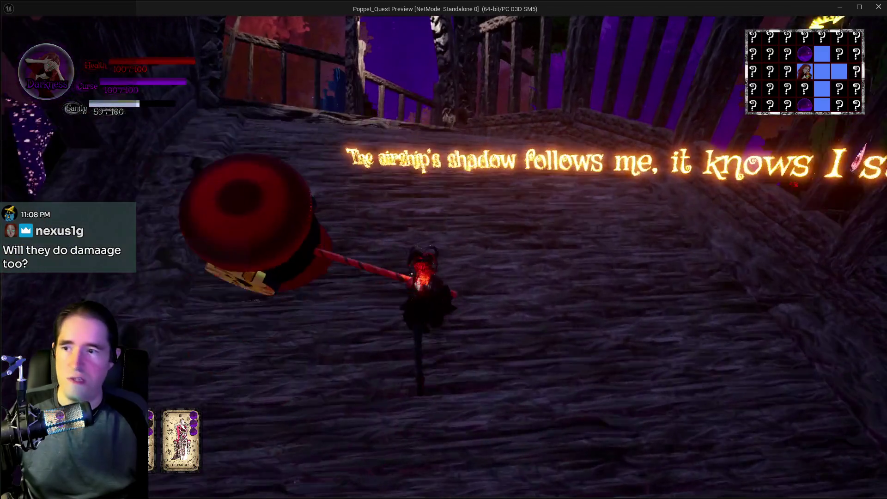
key("w")
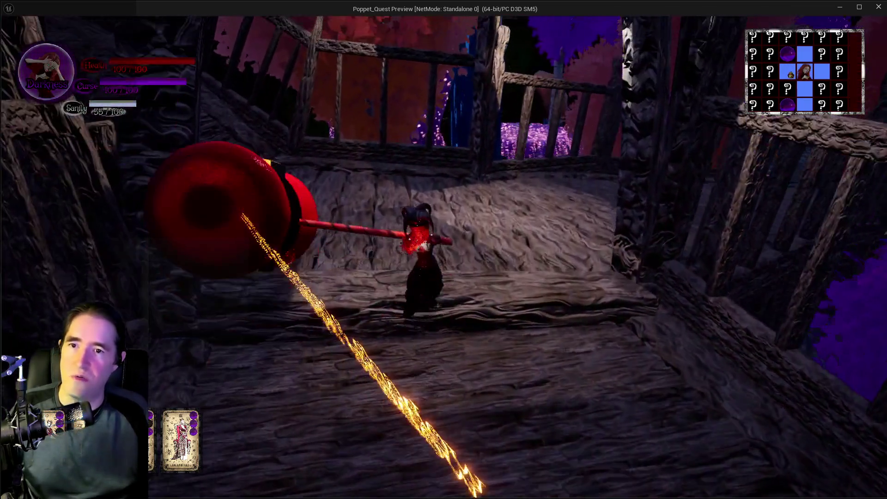
key("w")
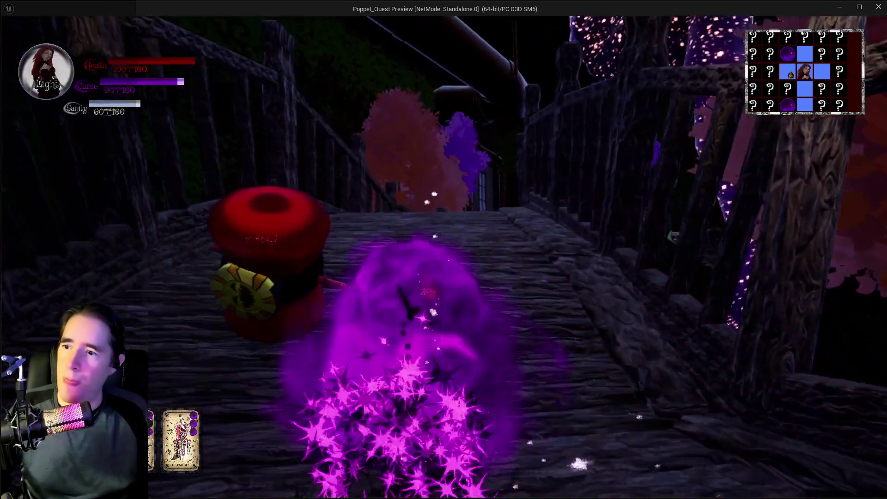
key("w")
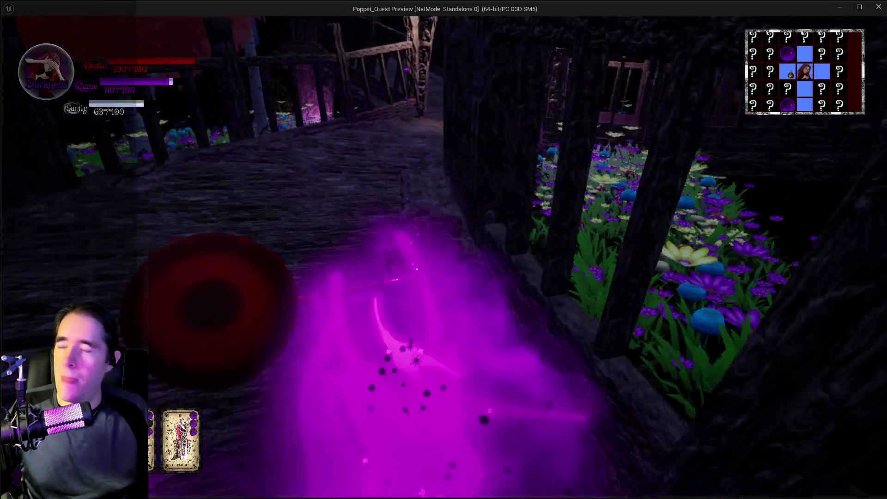
key("w")
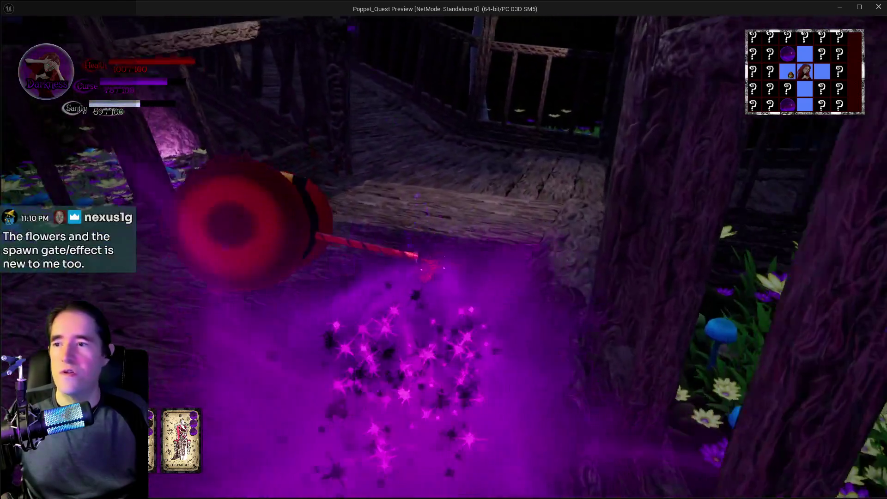
key("w")
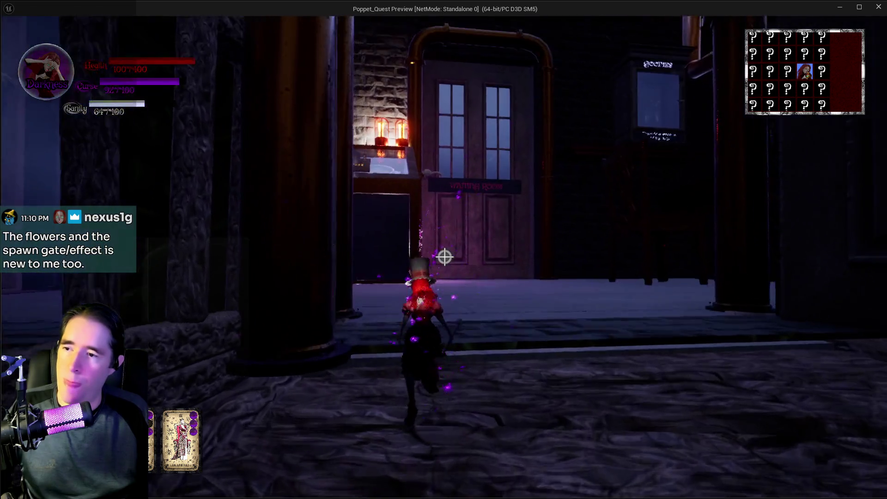
- Run past the Control Room and Waiting Room, through the machinery room and mirror portal into the pillared hall
key("w")
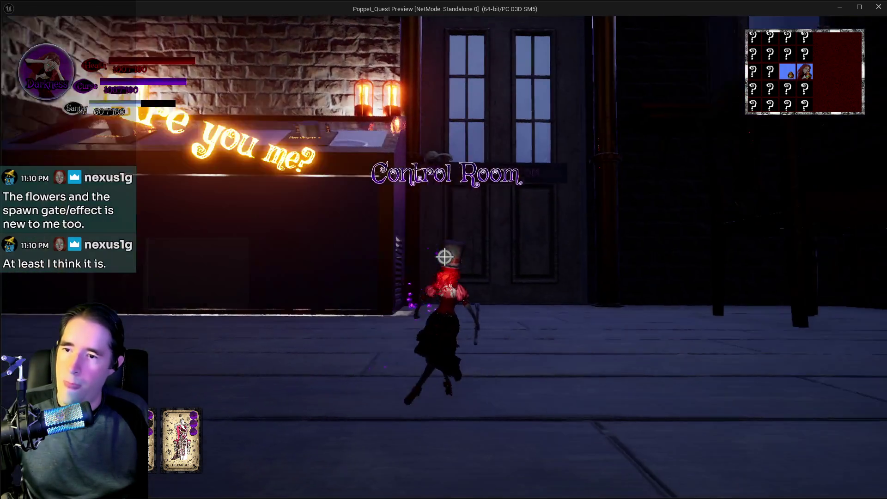
key("w")
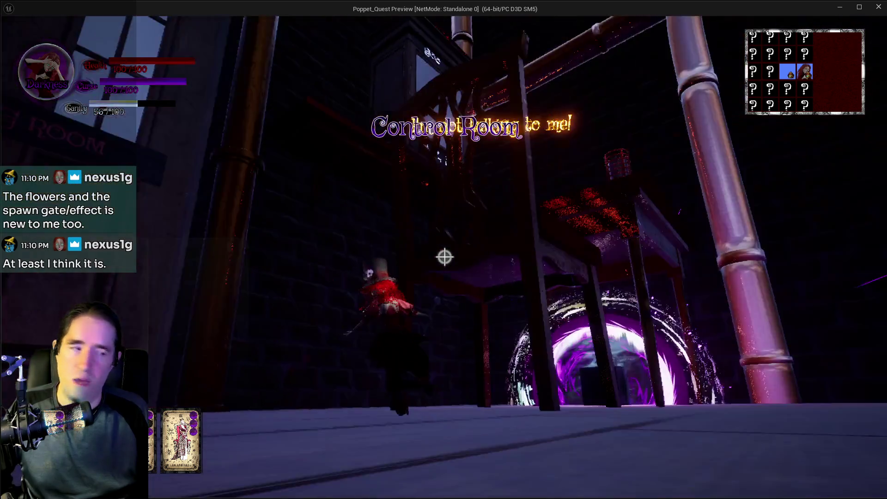
key("w")
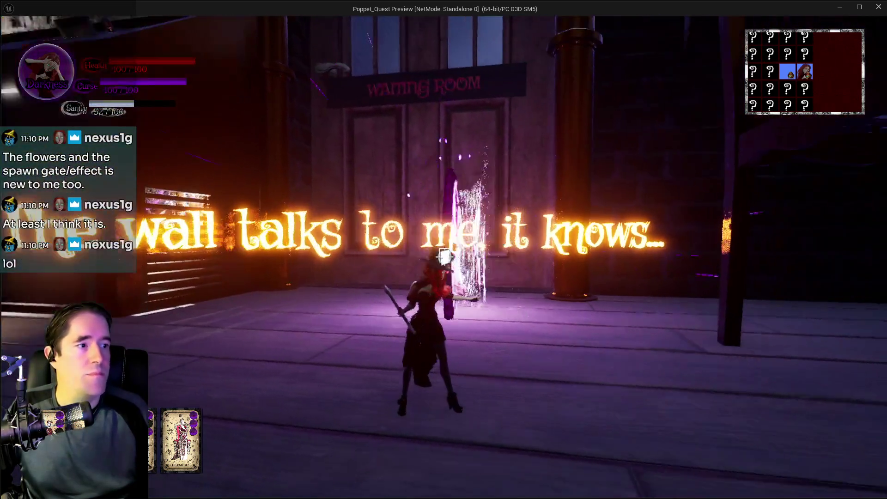
key("w")
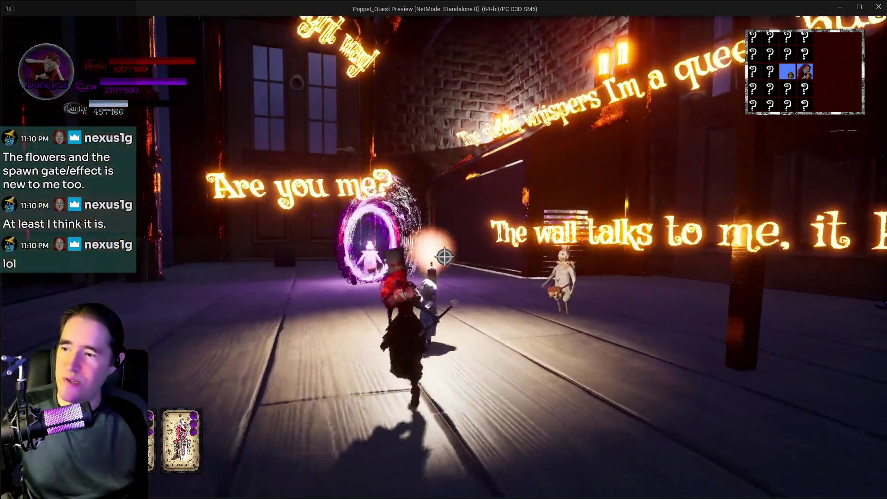
key("w")
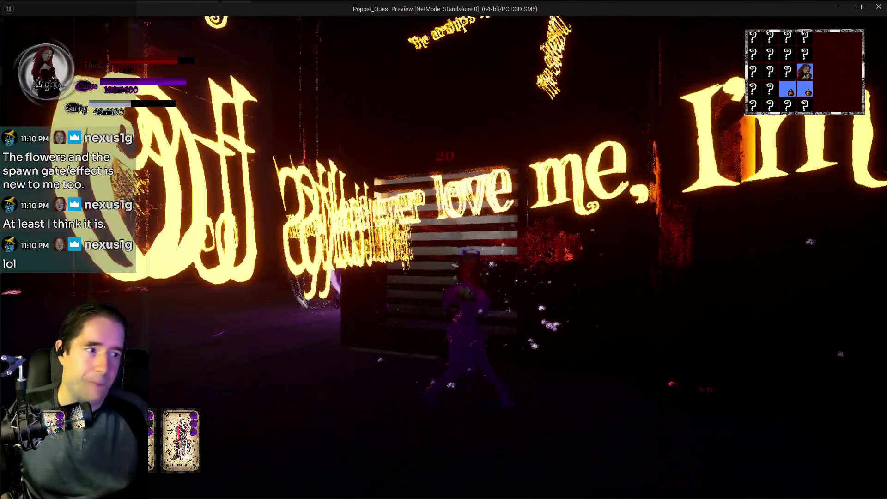
key("w")
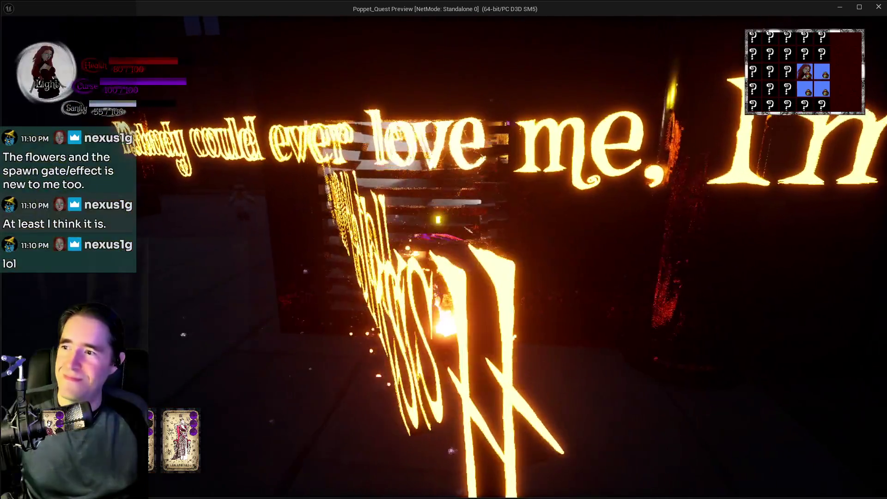
key("w")
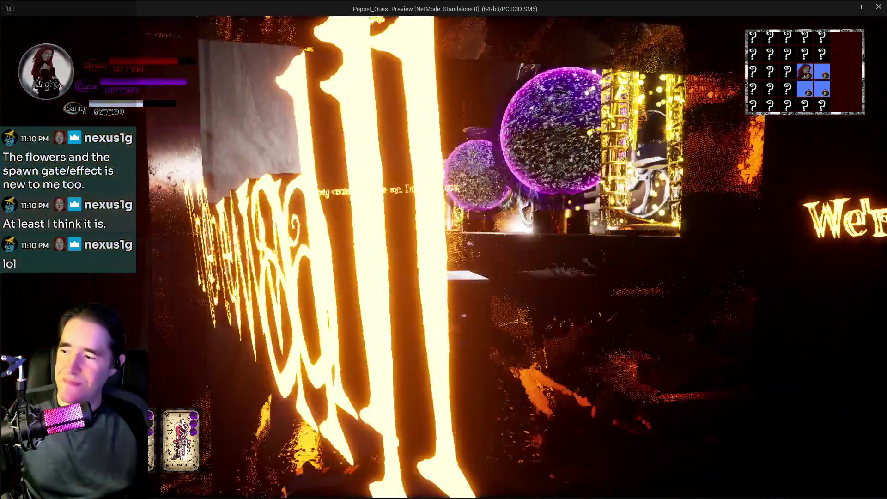
key("w")
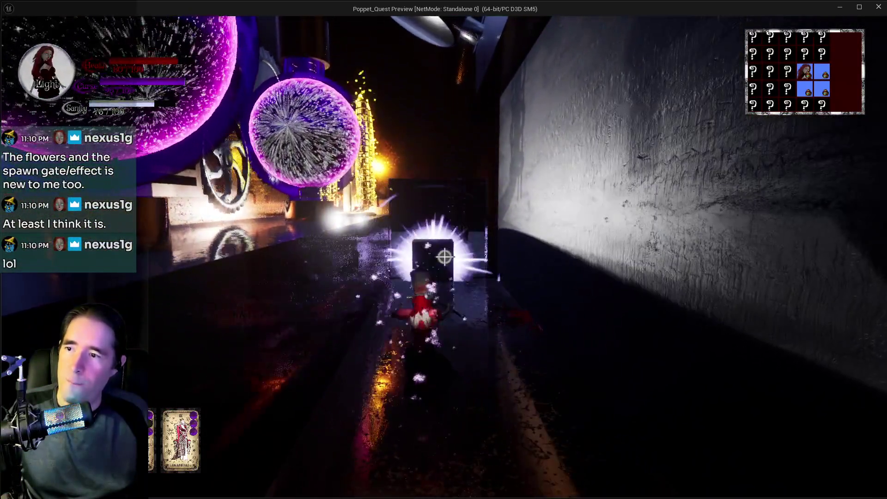
key("w")
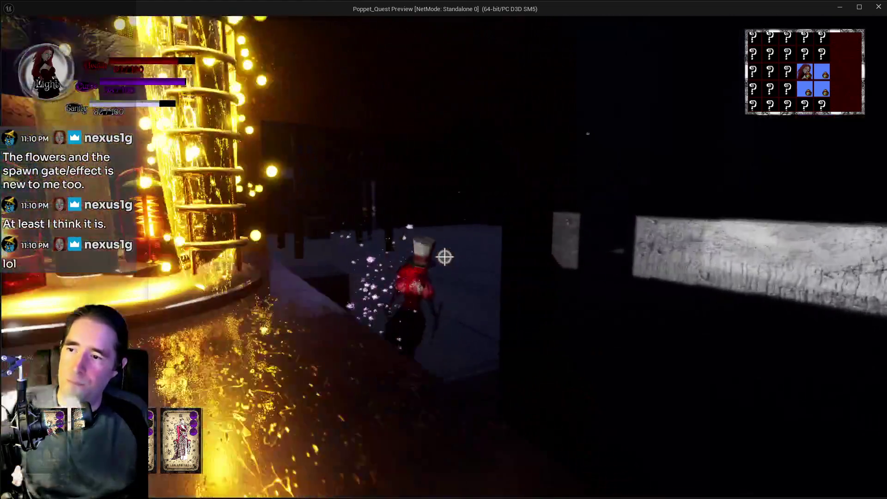
key("w")
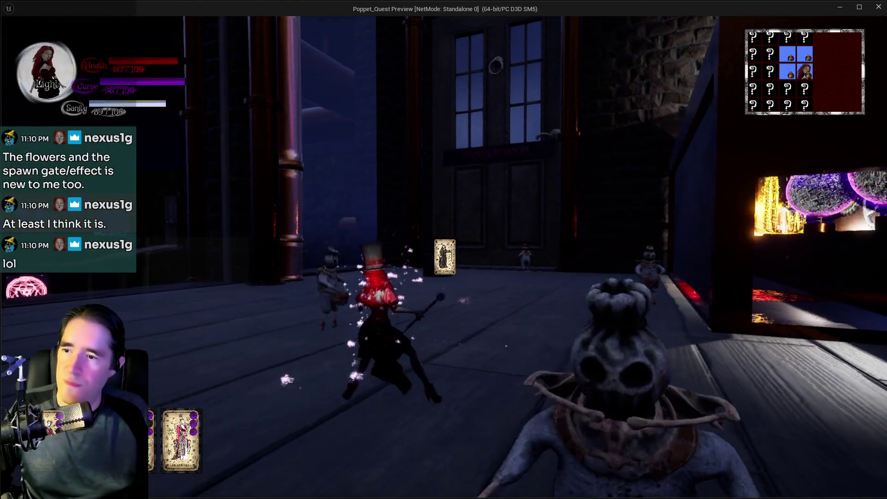
key("w")
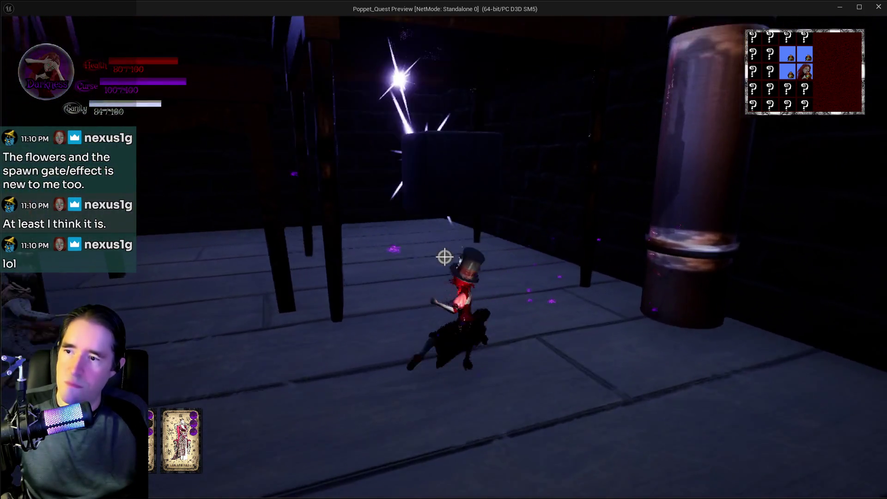
- Run under the large table and out along the red-carpeted deck past the dark spawn cube
key("w")
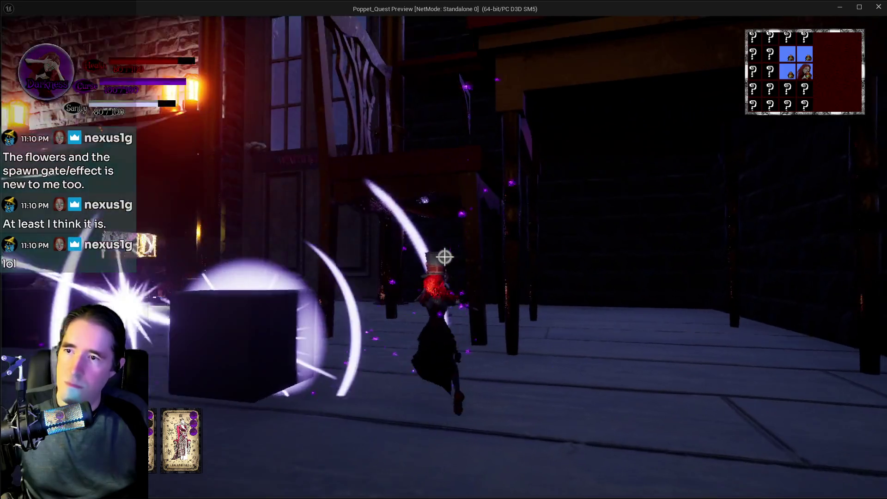
key("w")
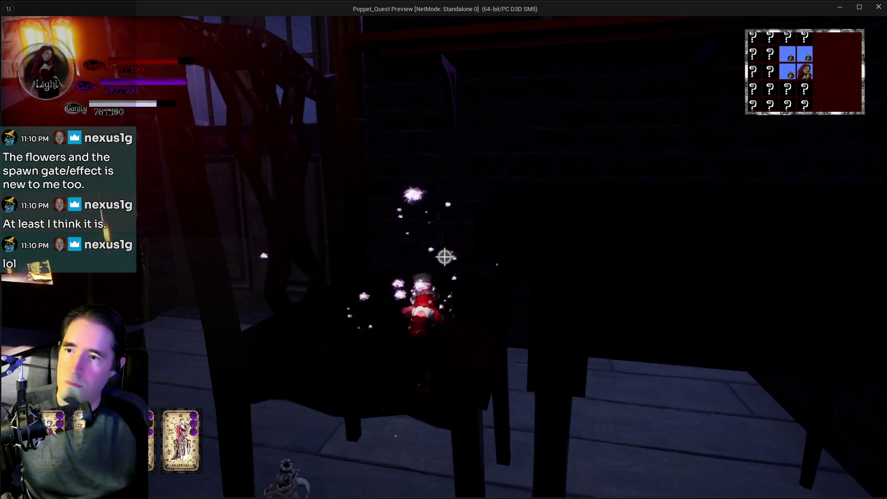
key("w")
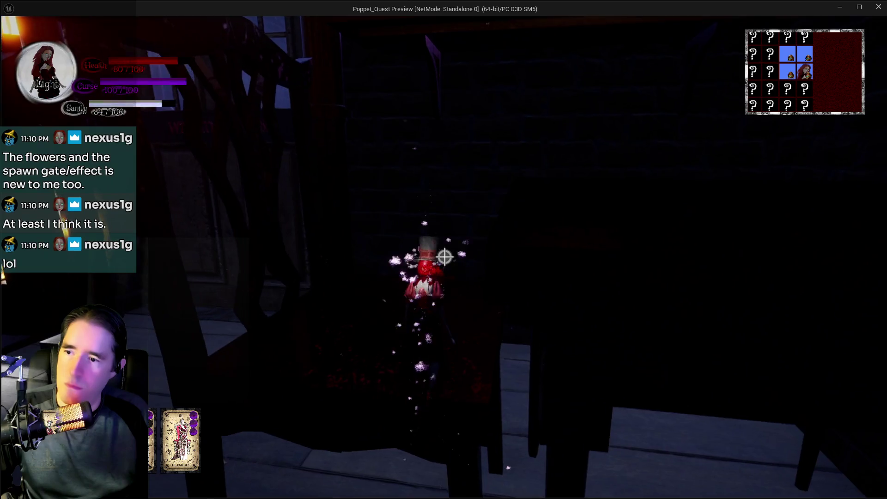
key("w")
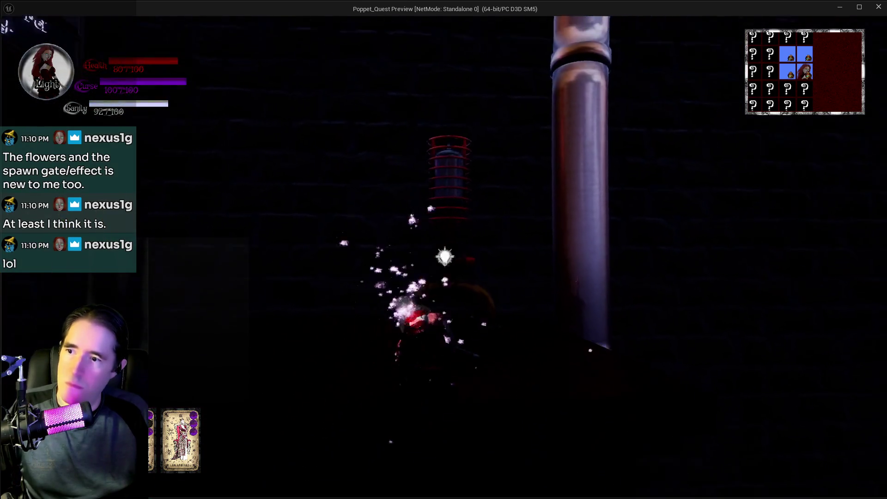
key("w")
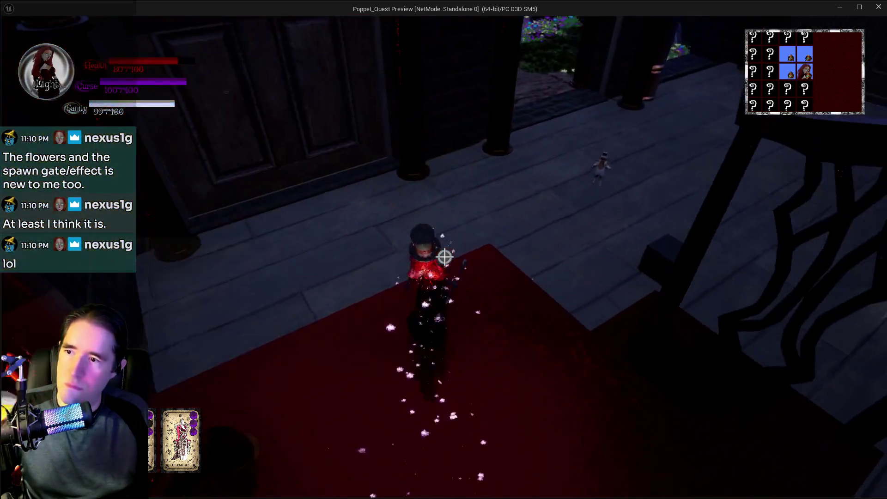
key("w")
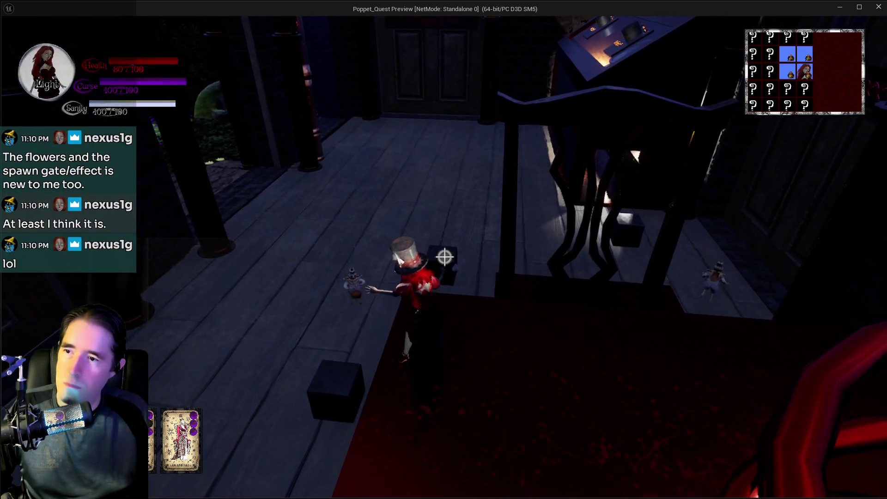
key("w")
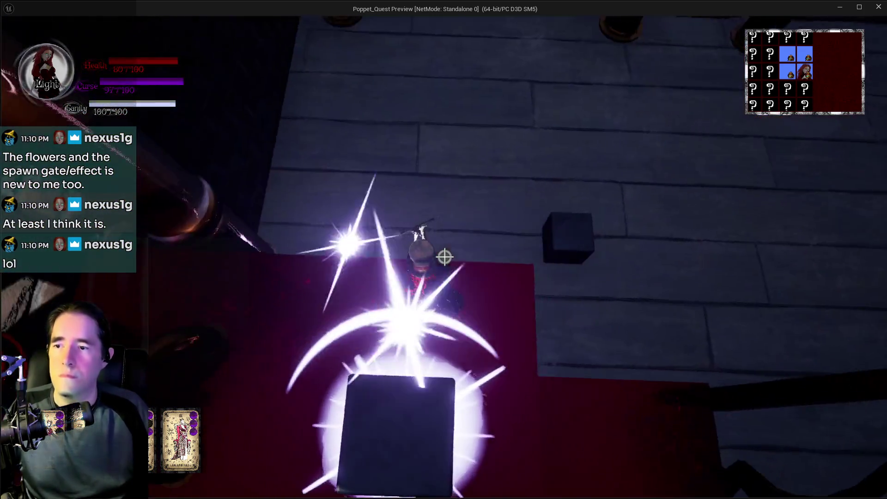
key("w")
key("w")
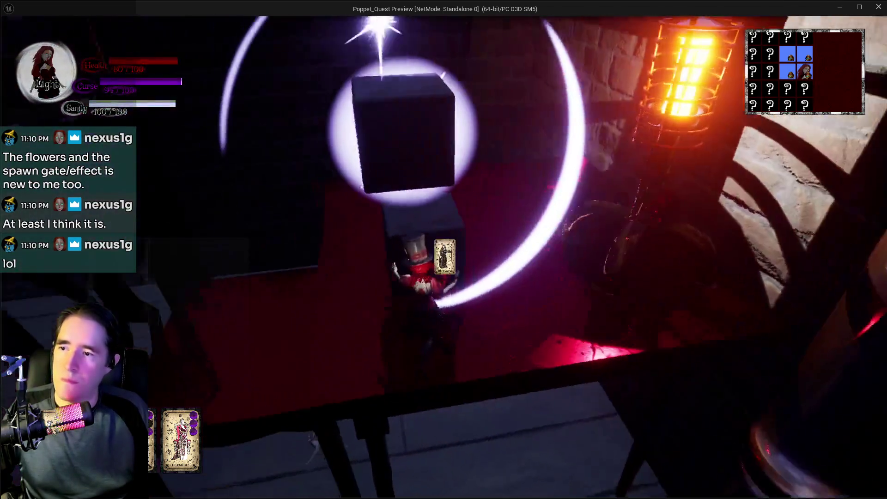
key("w")
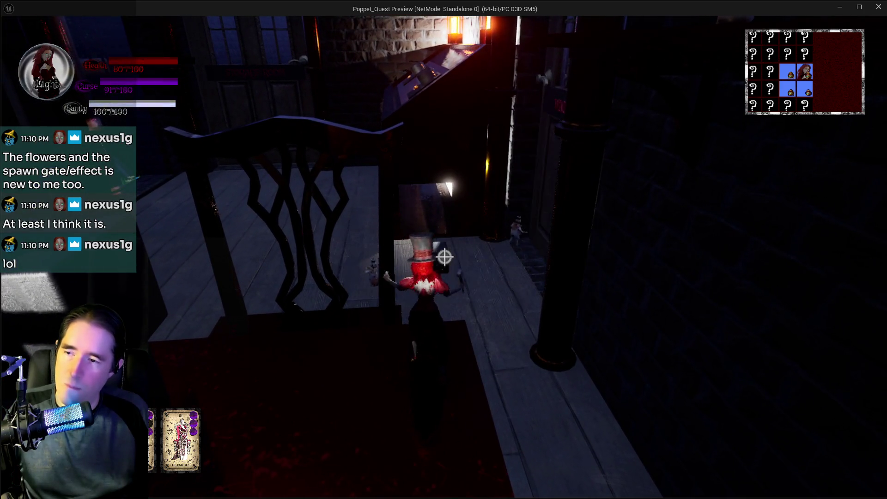
- Circle back along the dark wall to the glowing spawn cube and collect the card
key("w")
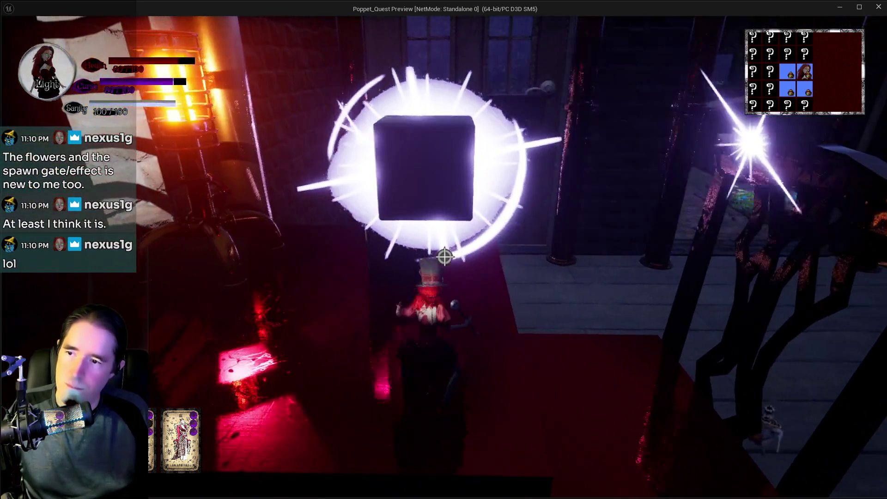
key("w")
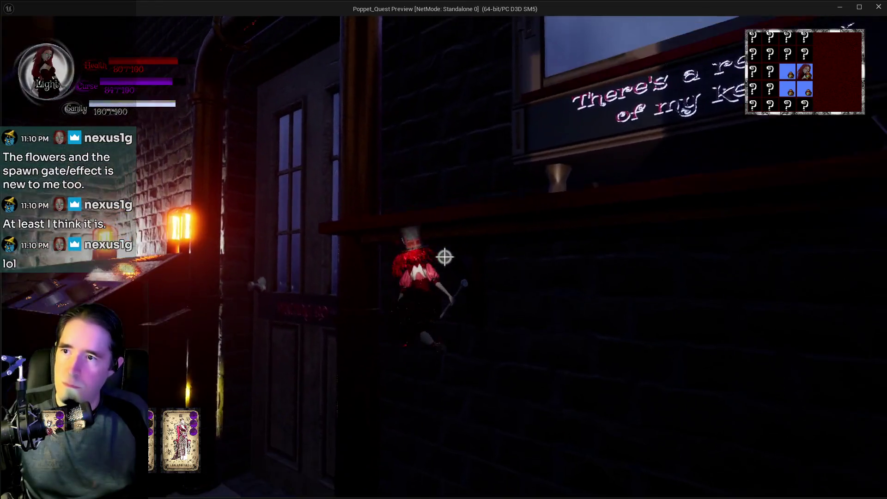
key("w")
key("w")
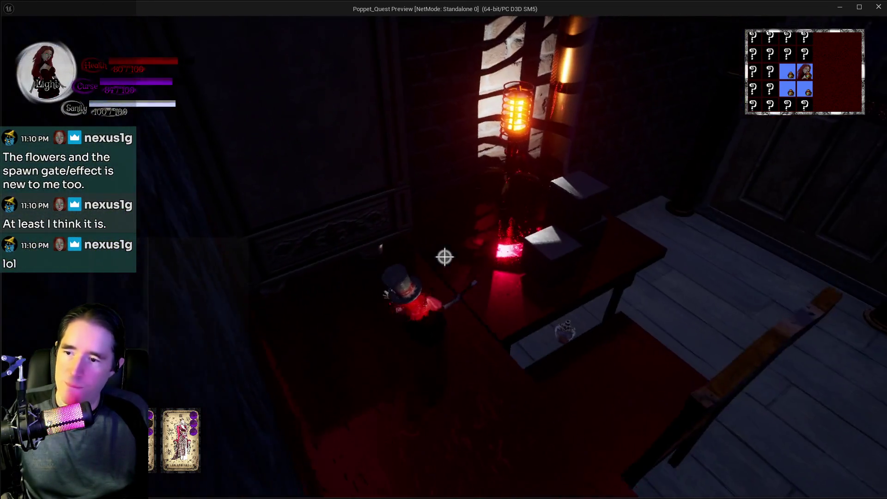
key("w")
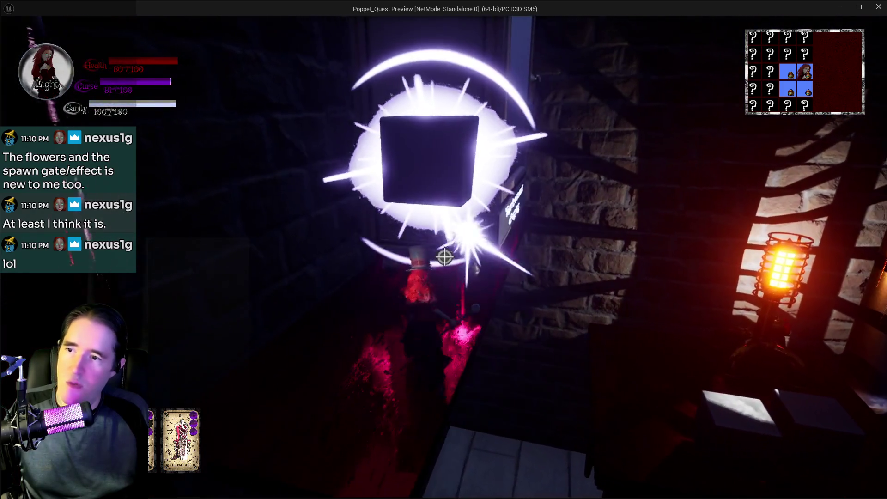
key("w")
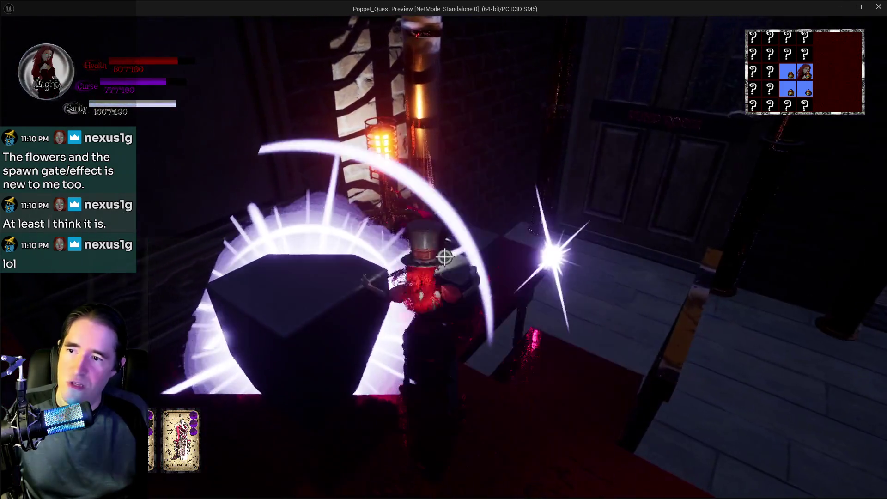
key("w")
key("w")
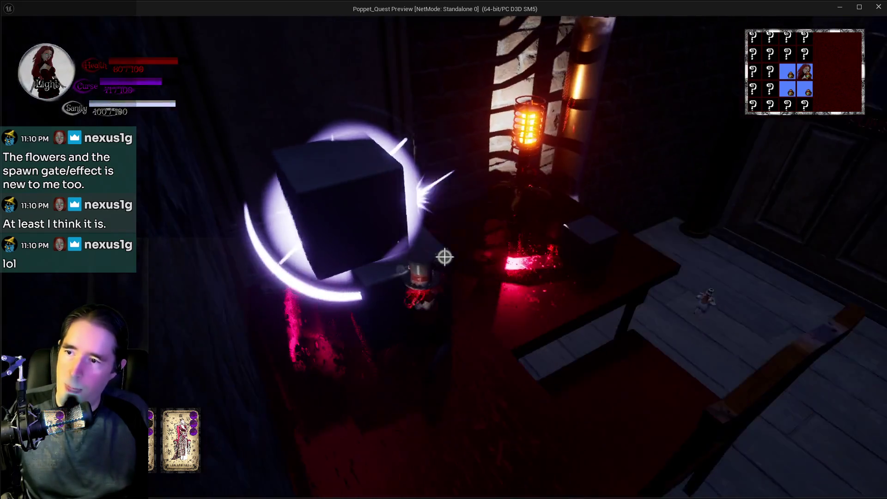
key("w")
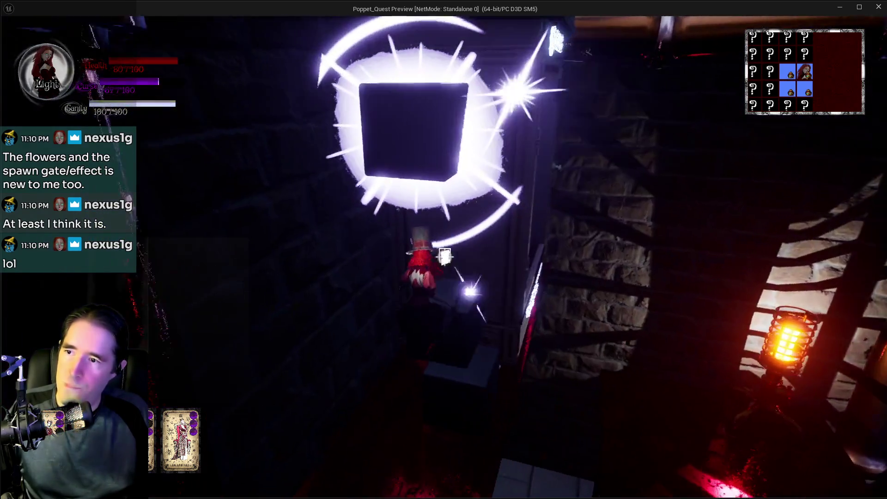
- Reach the winged-statue door and jump-glide toward the pipes
key("w")
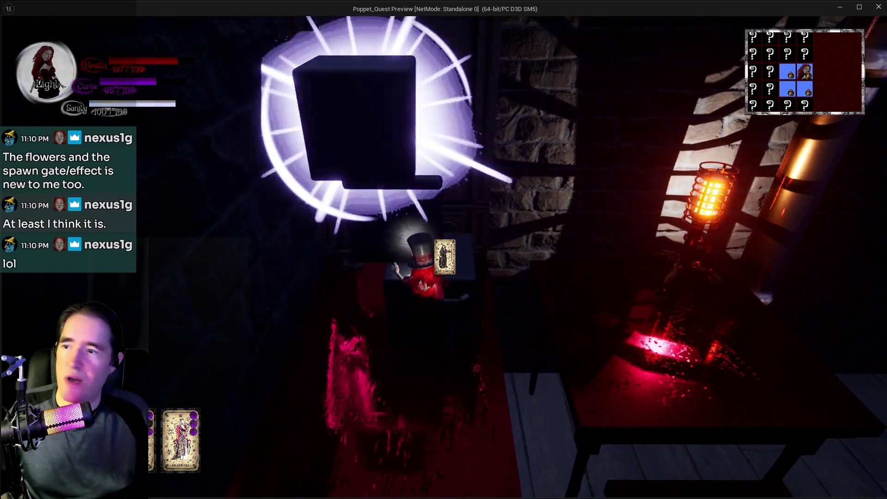
key("w")
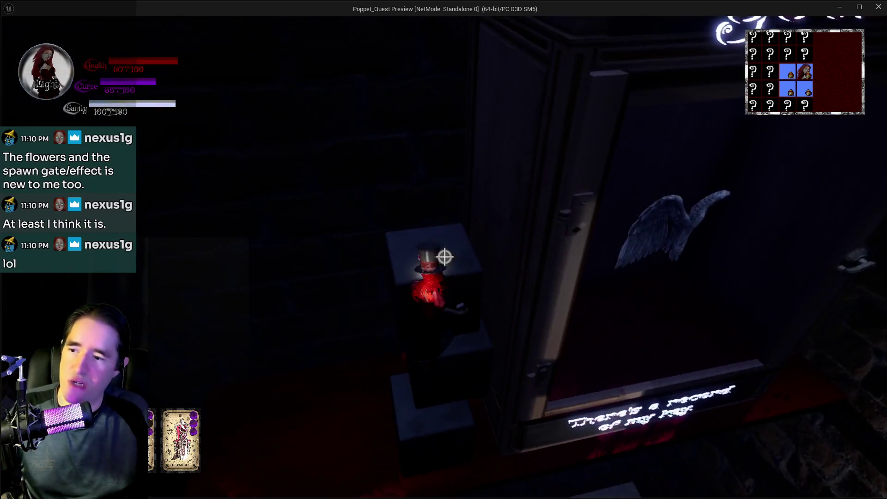
key("w")
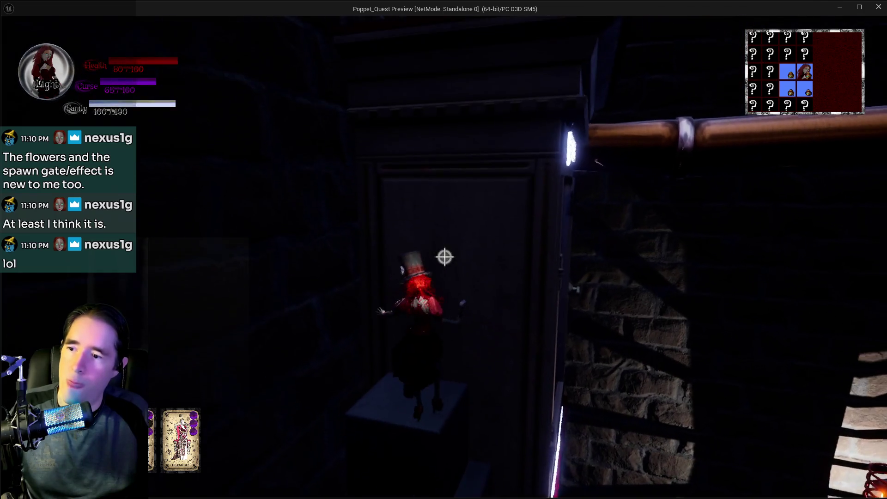
key("space")
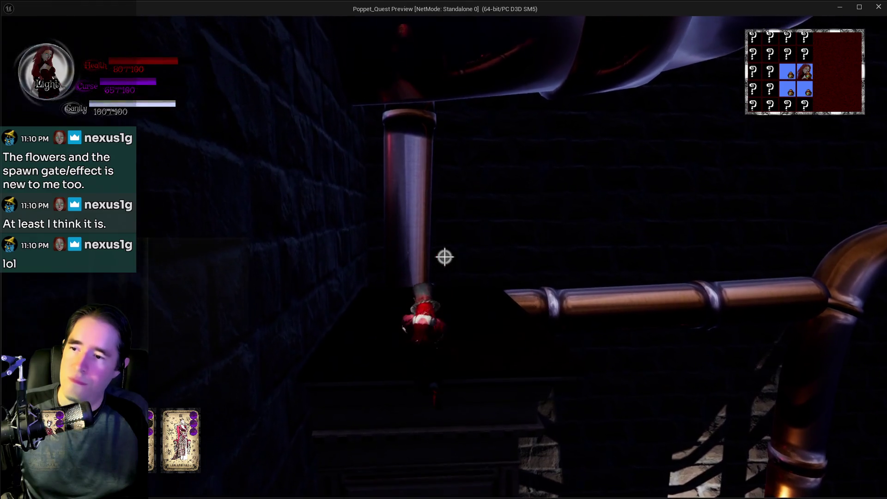
- Climb along the pipe past the lit display-case room toward the door
key("w")
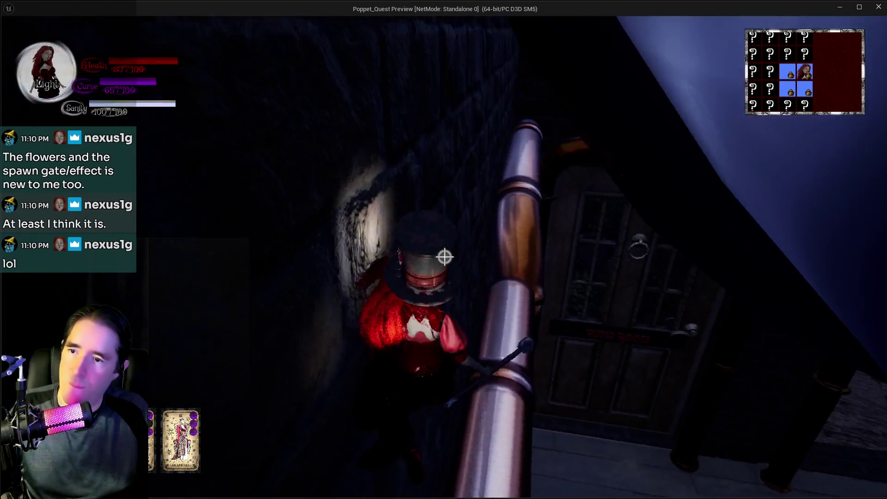
key("q")
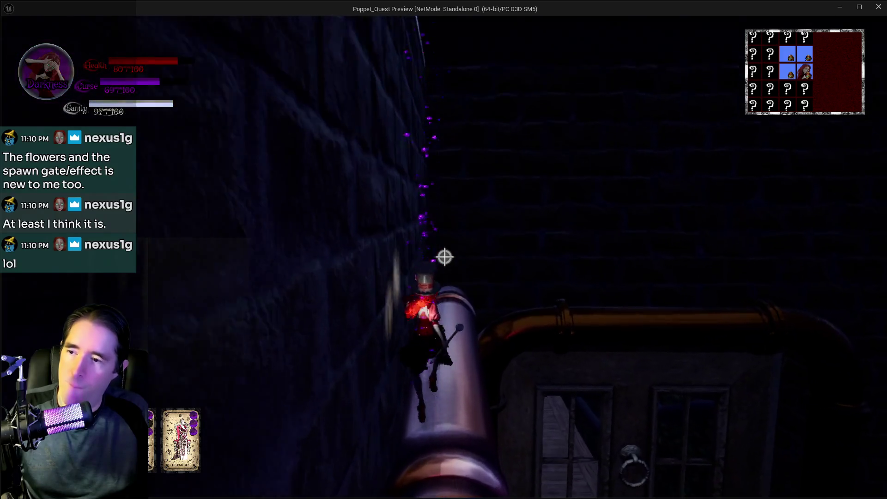
key("w")
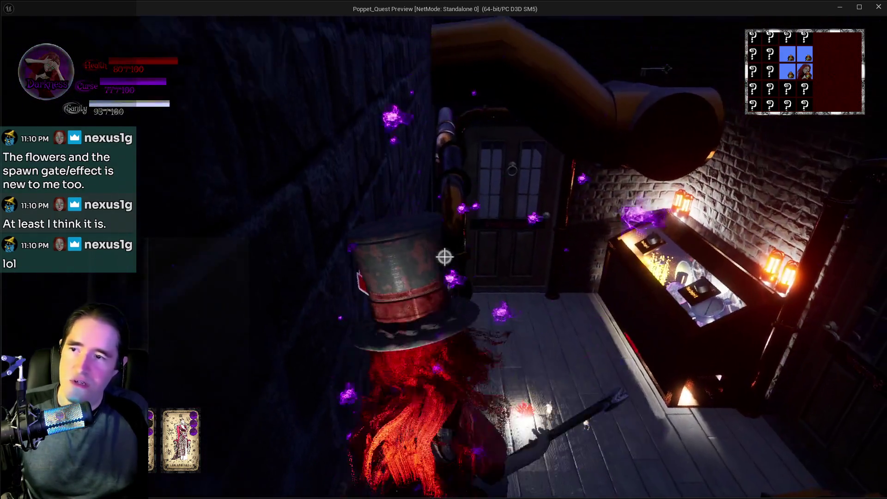
key("w")
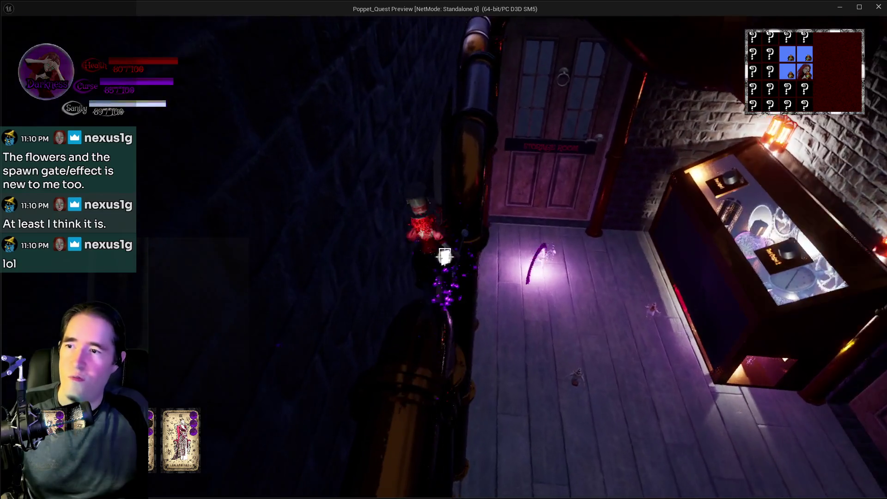
key("w")
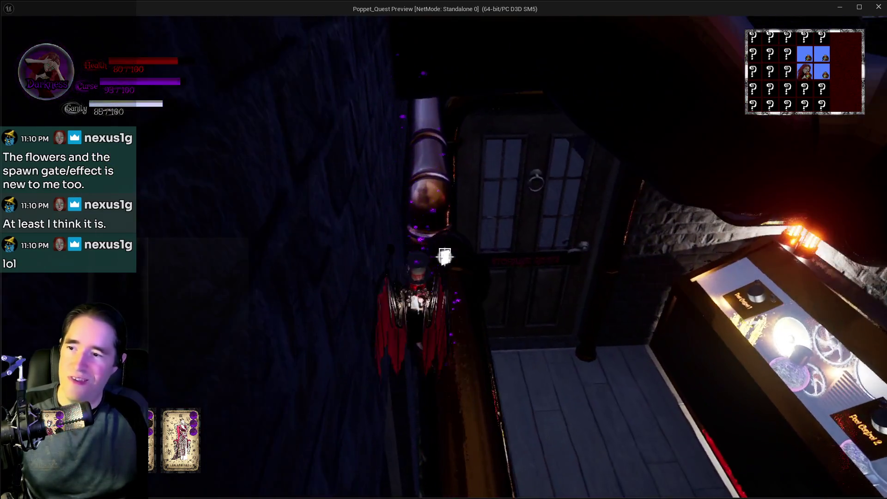
key("w")
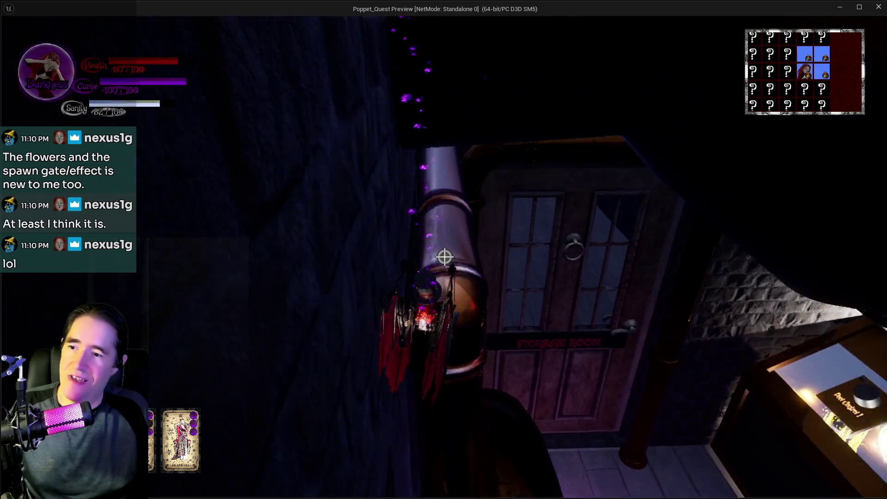
- Move down the narrow corridor past the dark pillar to face the large pipe and brick wall
key("w")
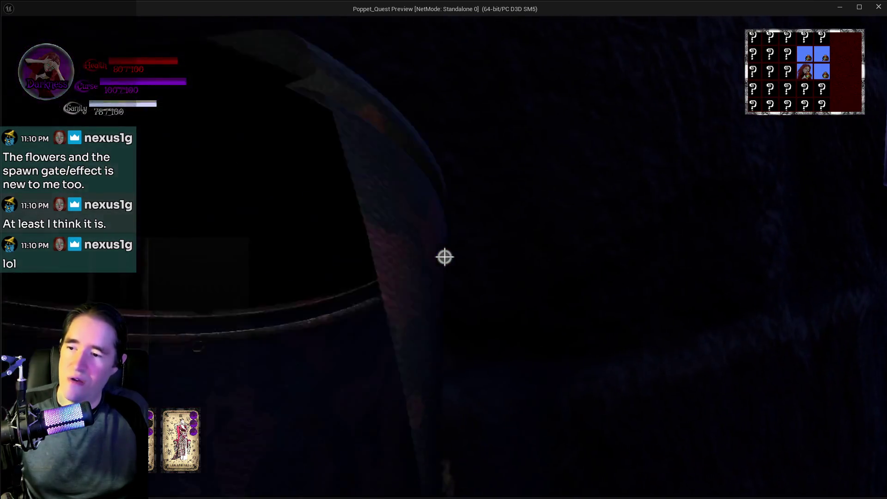
key("w")
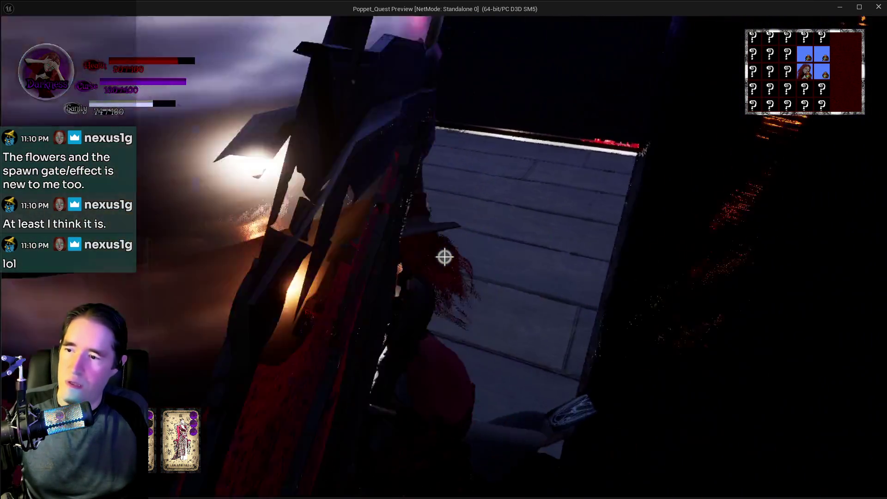
key("w")
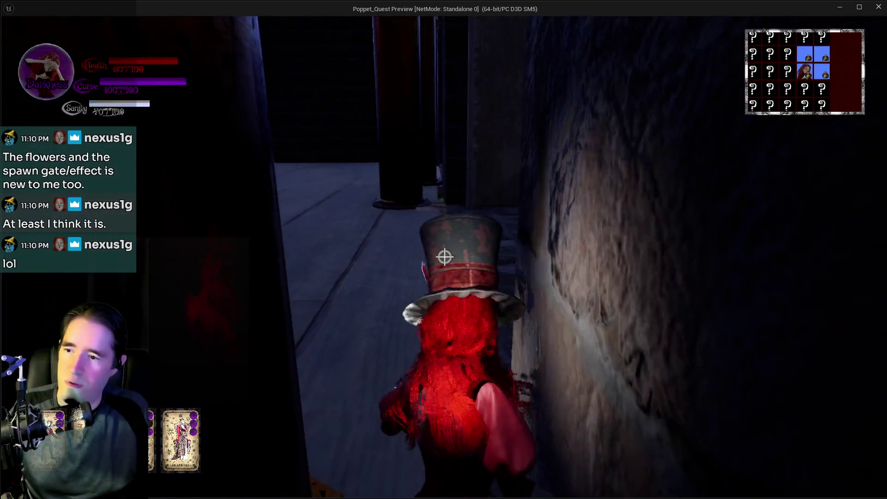
key("w")
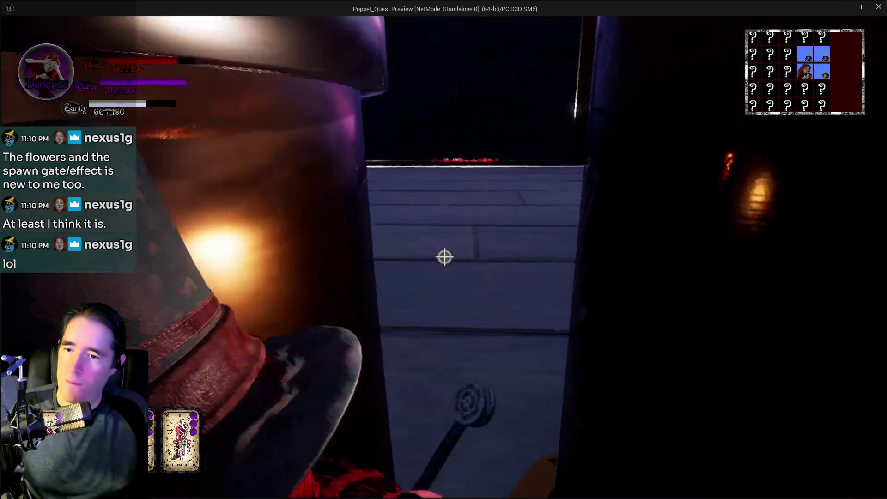
key("w")
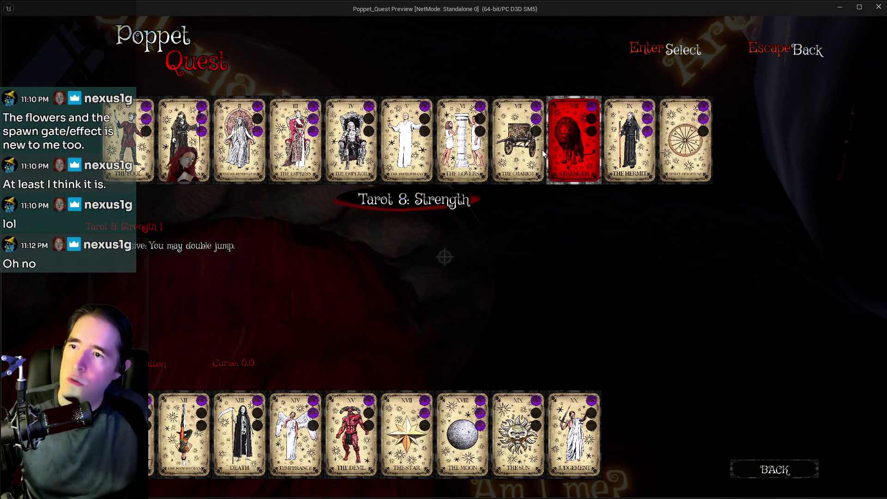
- Pick the Strength tarot card, enter the WELCOME room door, and close the preview
key("Return")
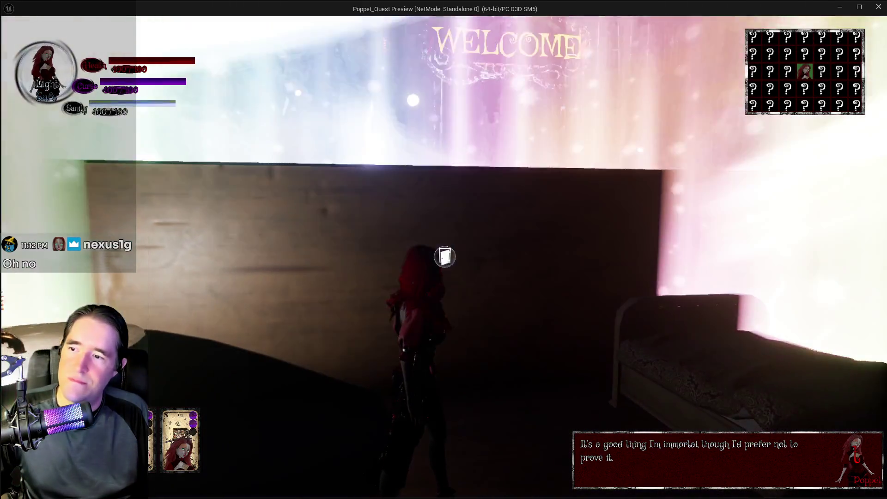
key("e")
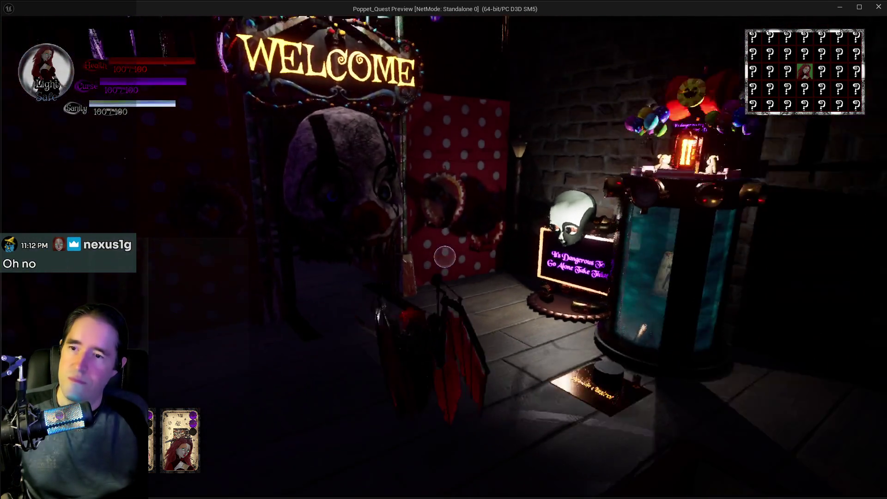
key("Escape")
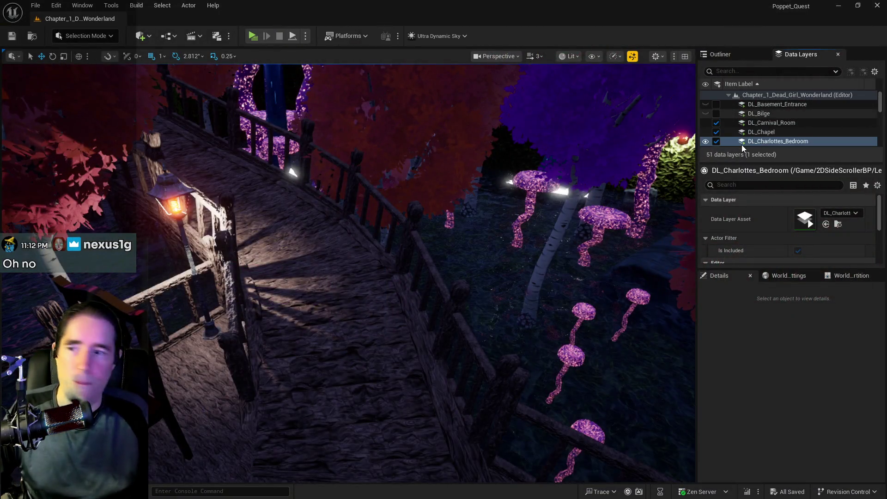
- Shift the door BP_Door_19 slightly along its Y axis
left_click_drag(370, 211, 365, 204)
left_click(367, 226)
left_click_drag(275, 394, 267, 391)
key("f")
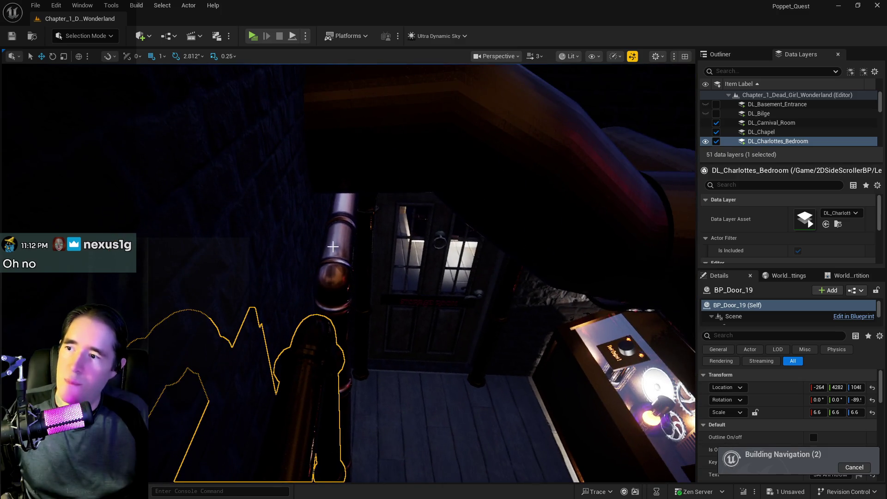
- Slide the window pipe SM_Window_Pipes sideways and check its placement around the base
left_click(313, 260)
left_click_drag(357, 294, 361, 373)
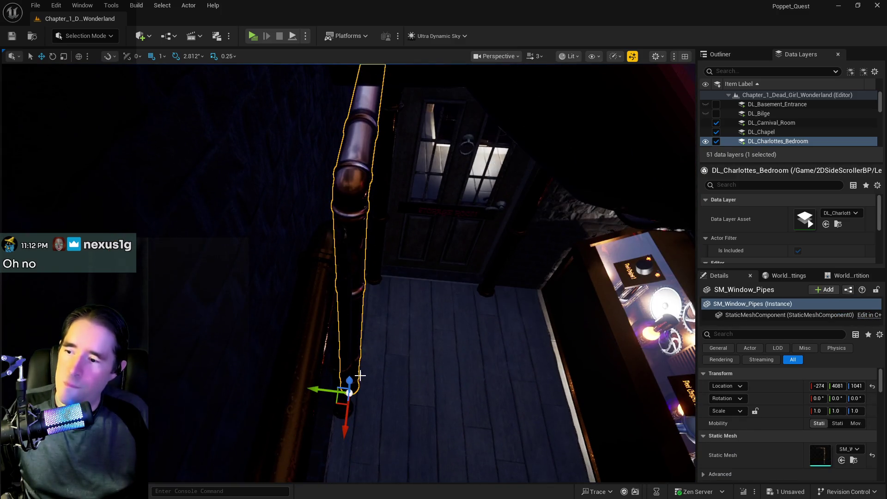
left_click(330, 386)
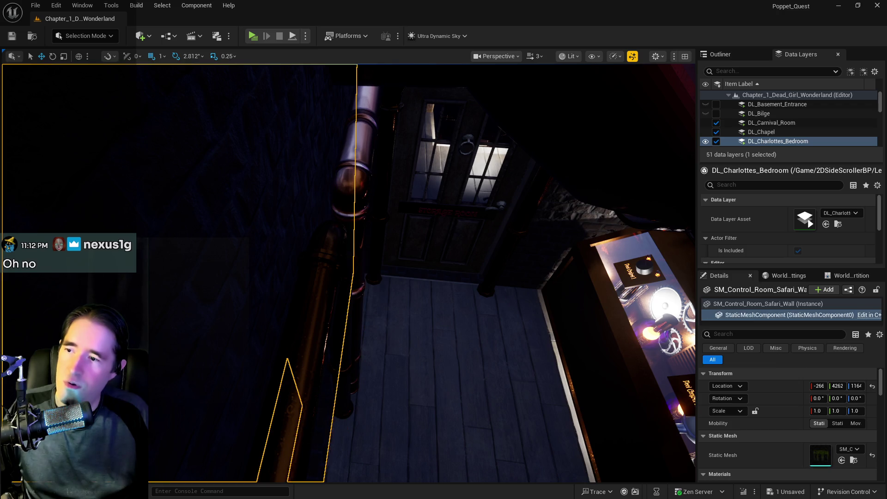
left_click(355, 235)
mouse_move(354, 209)
left_mouse_down()
mouse_move(351, 189)
mouse_move(314, 227)
left_mouse_up()
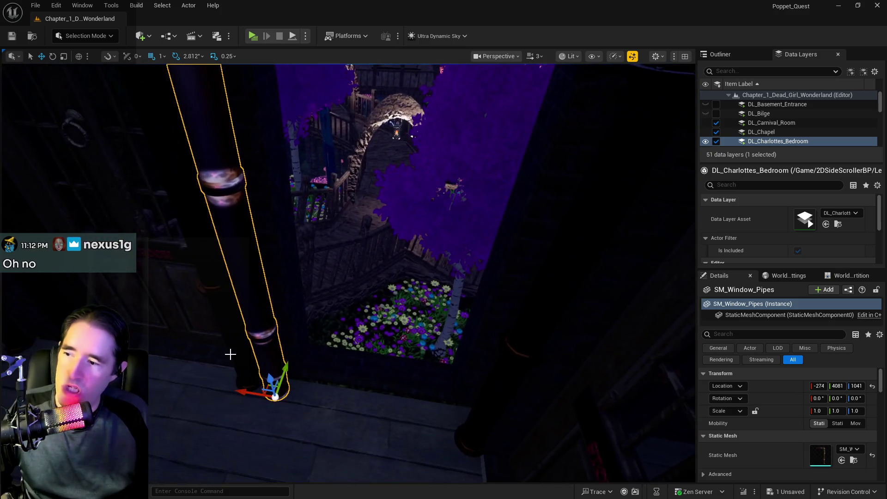
left_click_drag(262, 394, 272, 395)
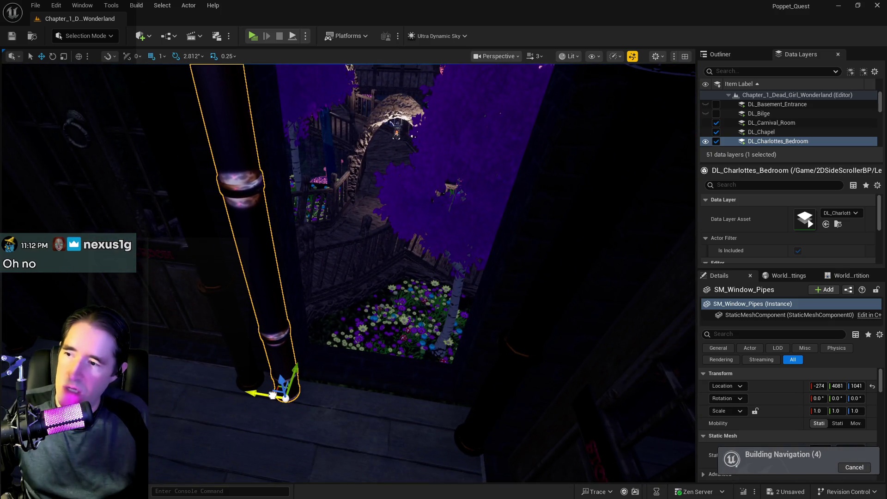
left_click_drag(299, 361, 285, 331)
mouse_move(462, 277)
left_mouse_down()
mouse_move(455, 274)
mouse_move(462, 277)
left_mouse_up()
left_click(446, 250)
left_click_drag(448, 245, 448, 246)
left_click_drag(437, 200, 436, 200)
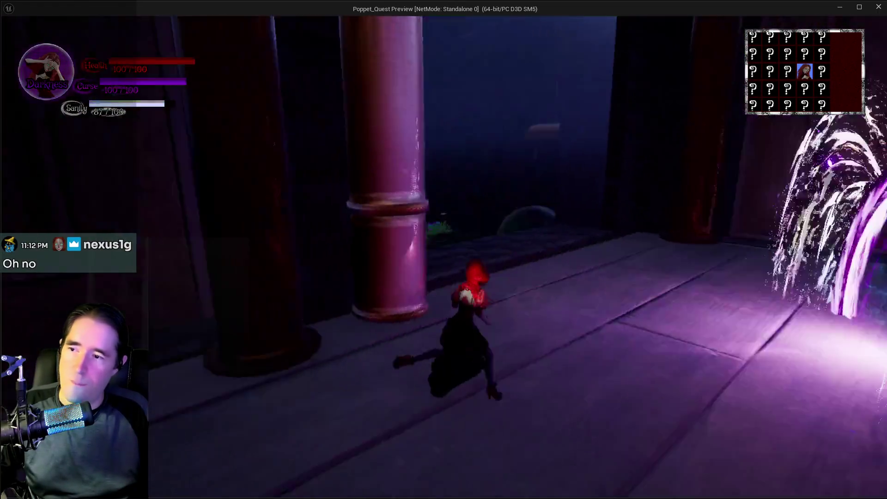
- Stop the playtest, frame the iron key on the purple mound, and relaunch play
key("alt+Tab")
key("Escape")
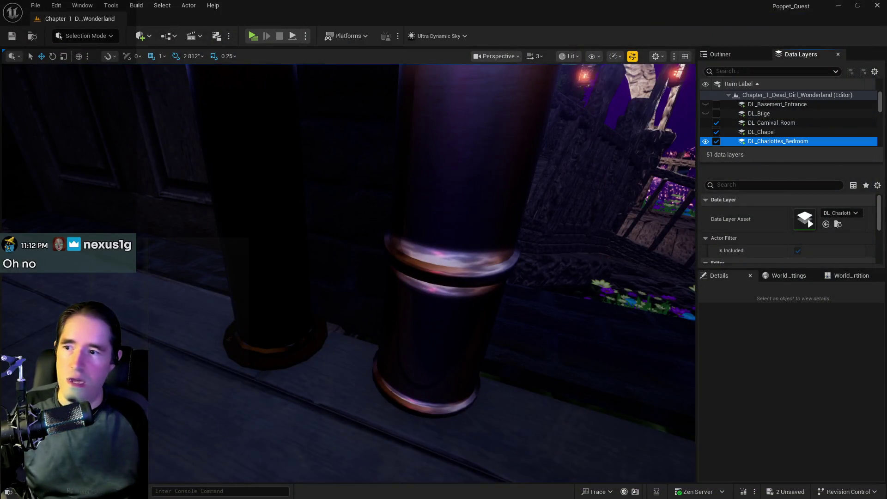
key("w")
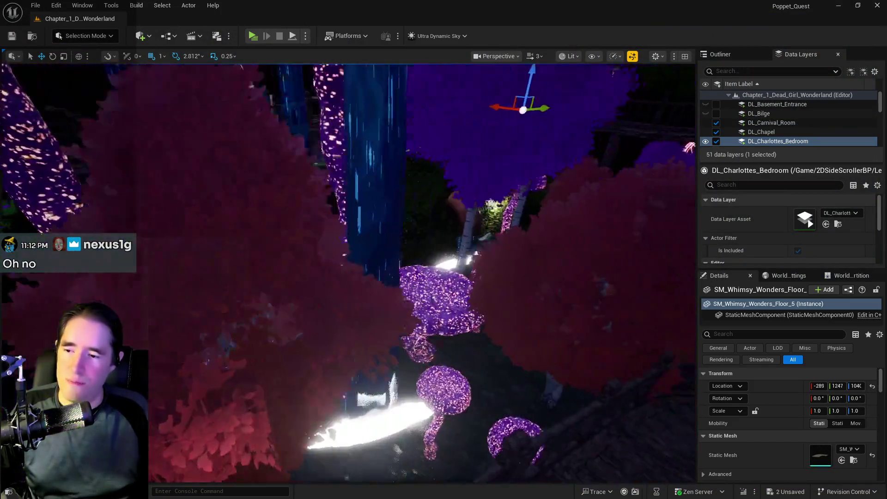
key("s")
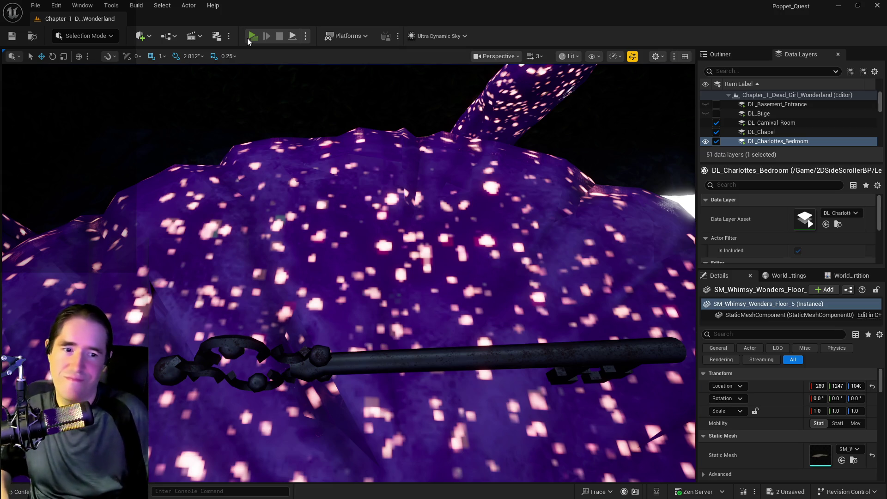
left_click(248, 37)
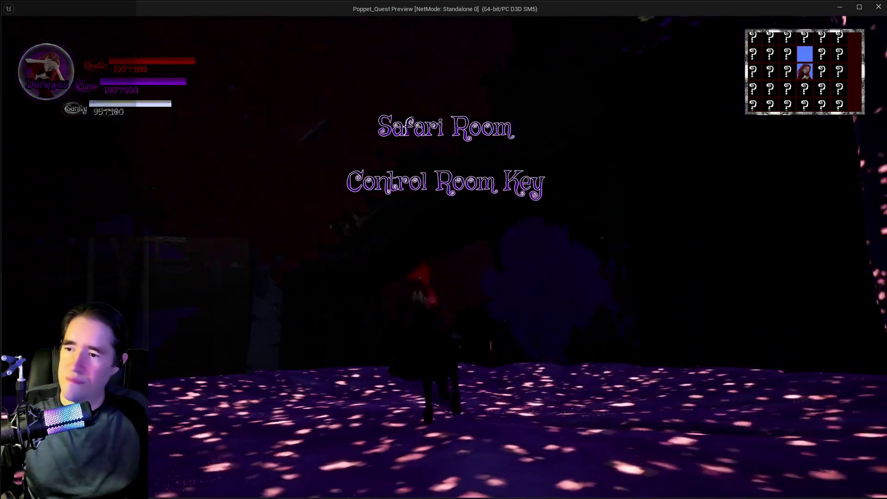
- Walk onto the purple mound and equip a tarot card from the collection
key("w")
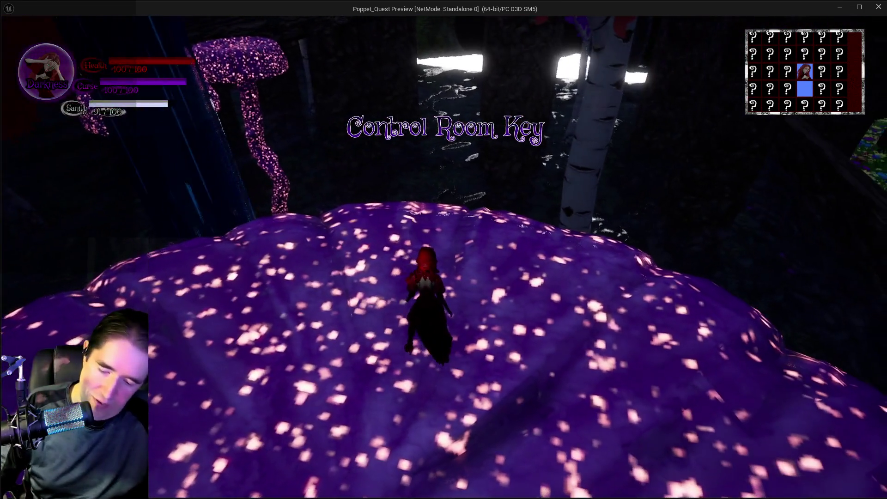
key("w")
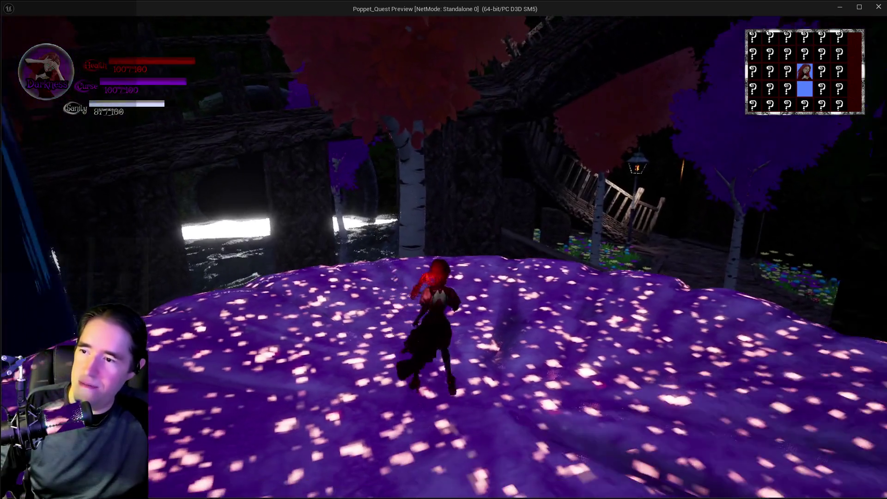
key("w")
key("Tab")
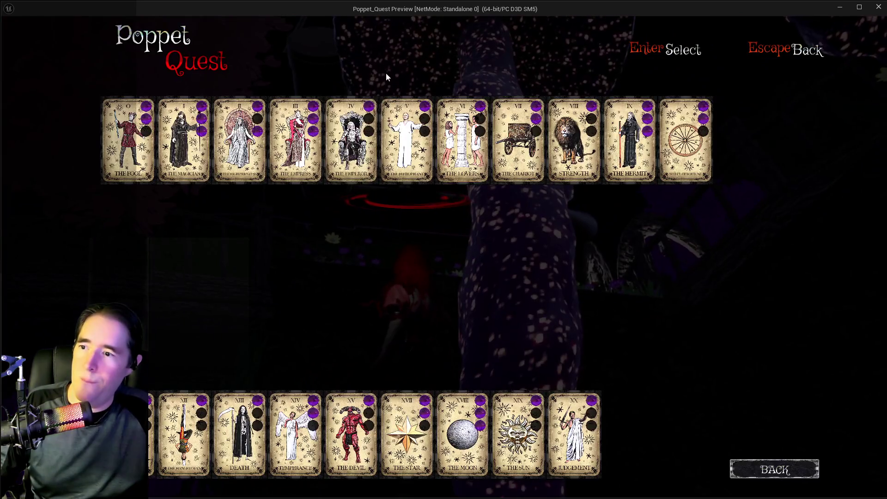
left_click(175, 427)
key("Return")
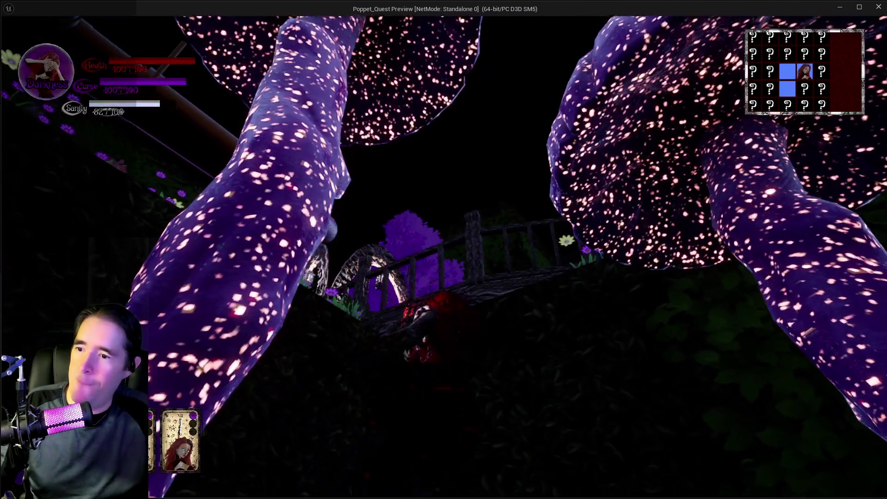
- Walk up the slope and run along the bridge toward the arched door
key("w")
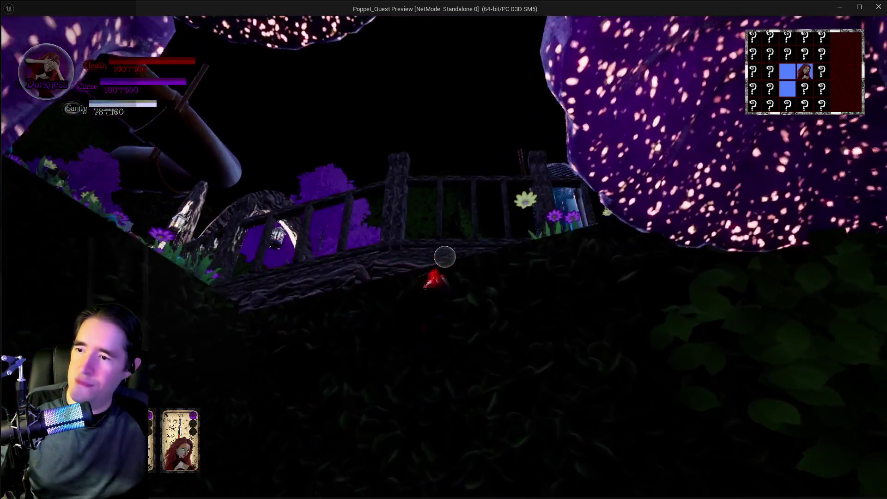
key("w")
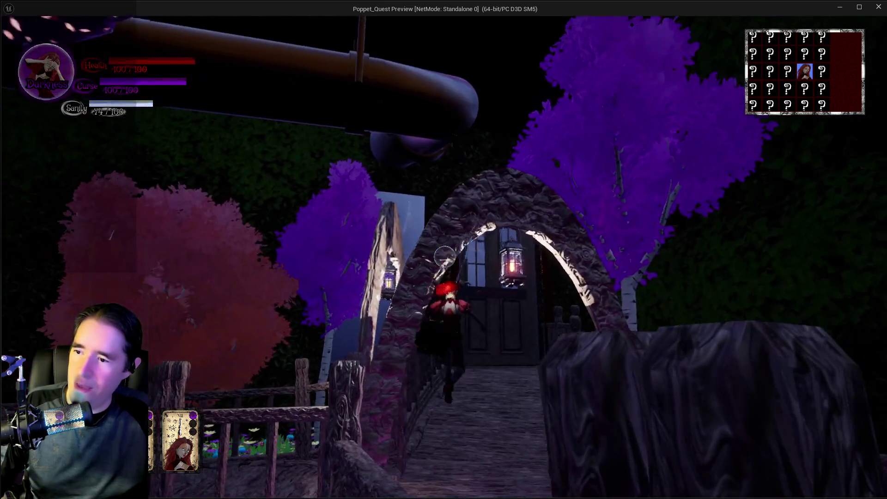
key("w")
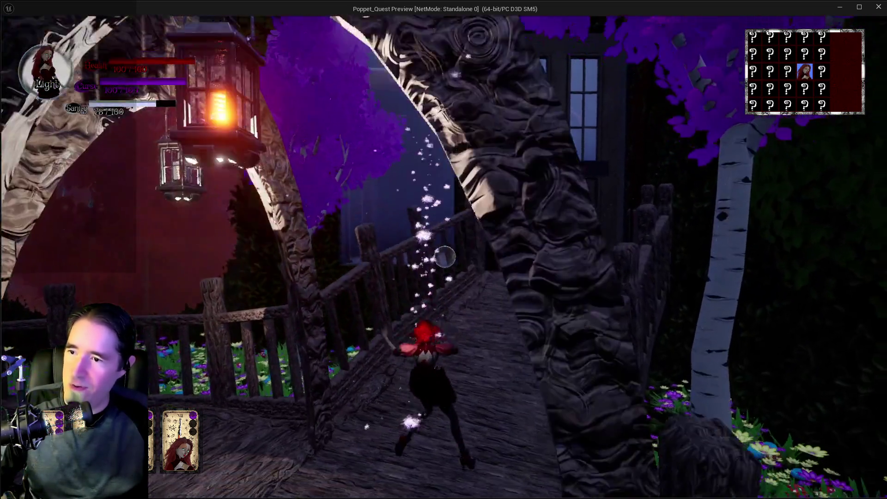
key("w")
key("Tab")
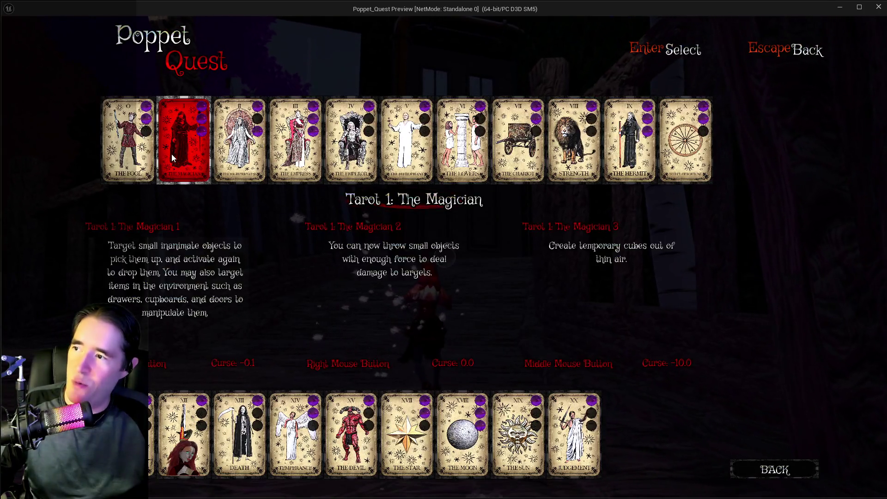
key("Tab")
- Run through the doorway into the Control Room past the Waiting Room, switching to a different tarot card
key("w")
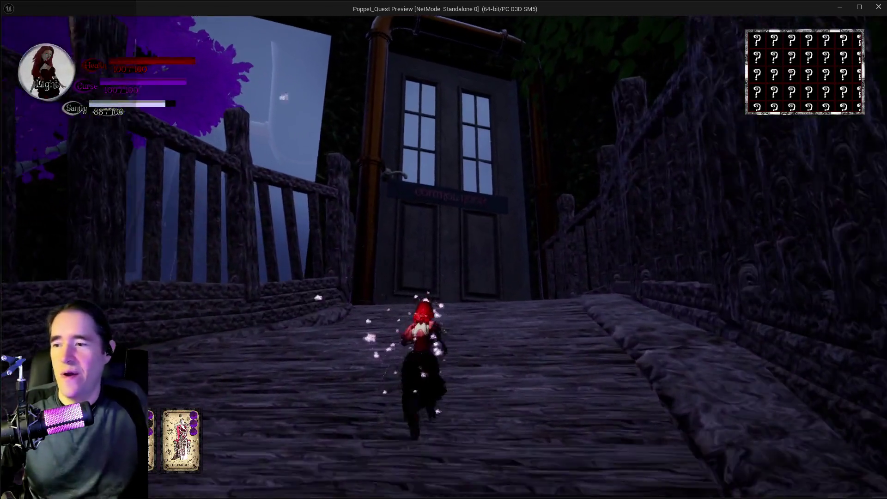
key("w")
key("q")
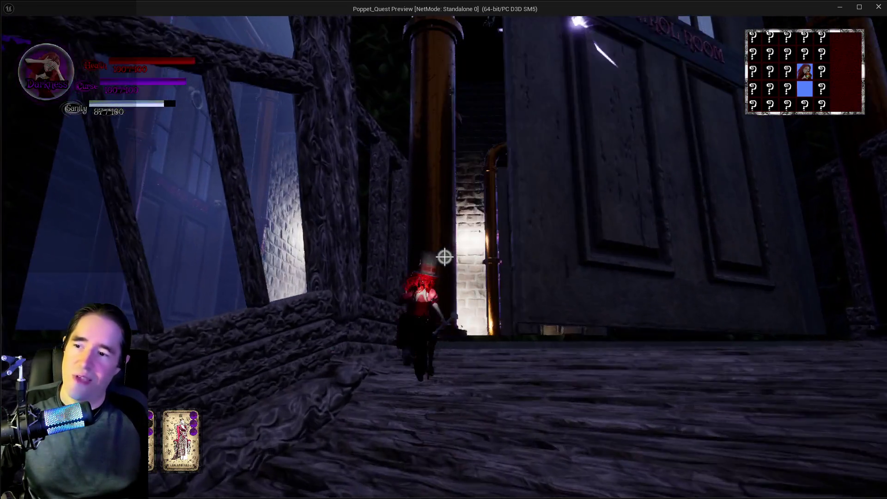
key("w")
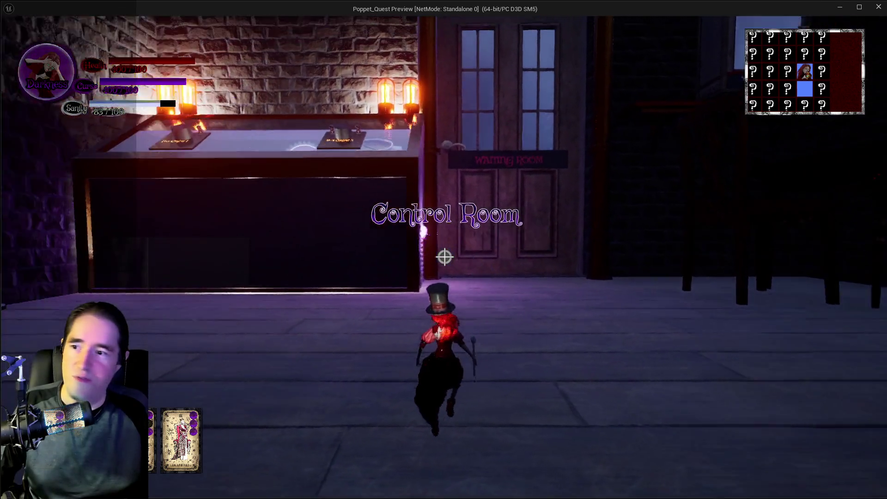
key("w")
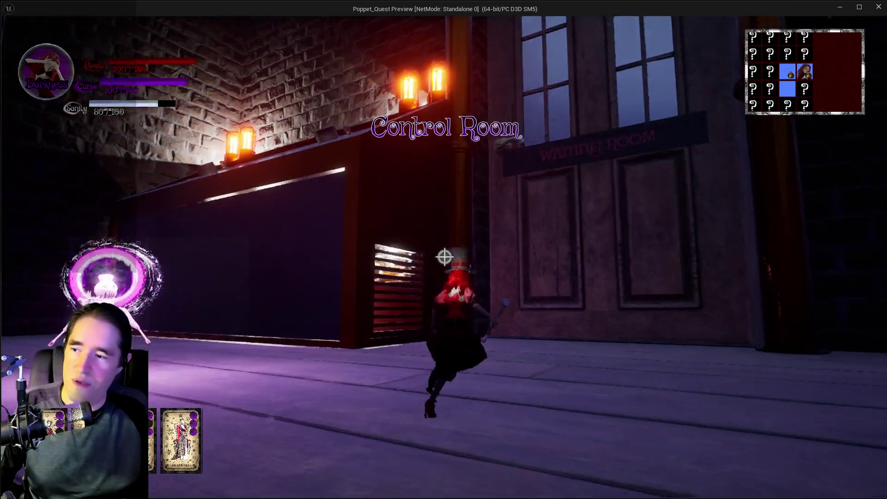
key("w")
key("Tab")
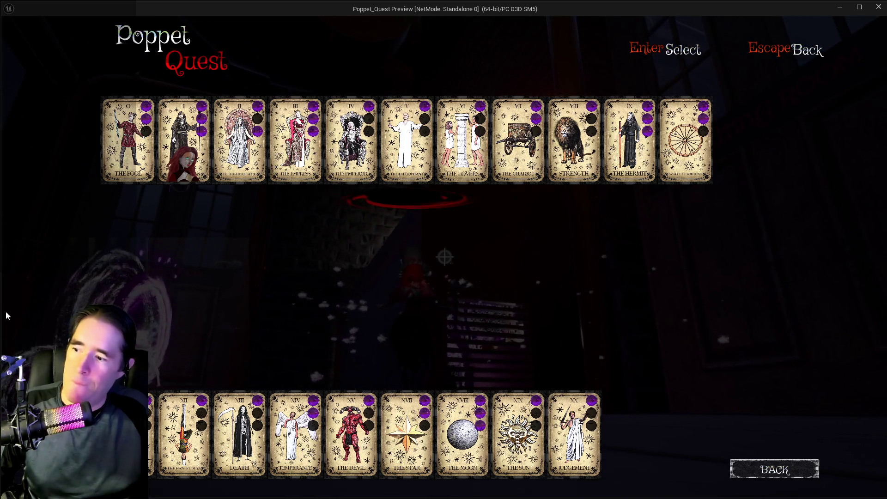
key("Right")
key("Return")
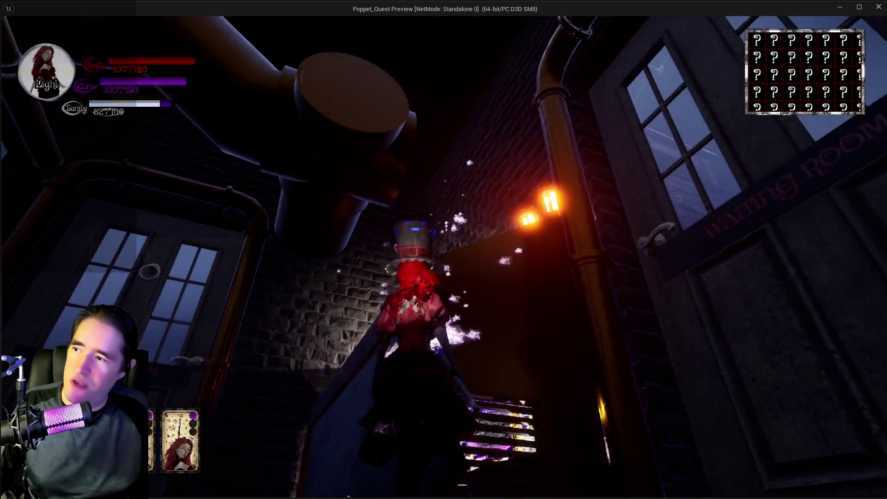
- Run along the Control Room rooftop ledge and wooden walkway, then swing back toward the bridge
key("w")
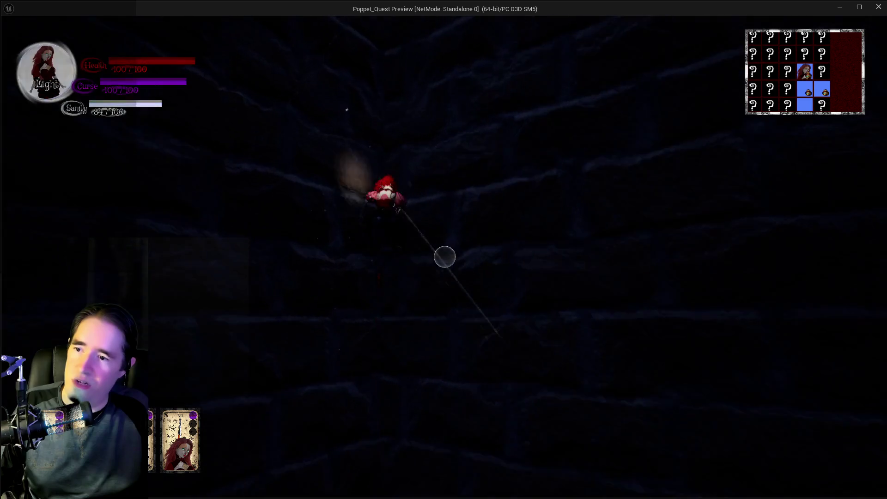
key("w")
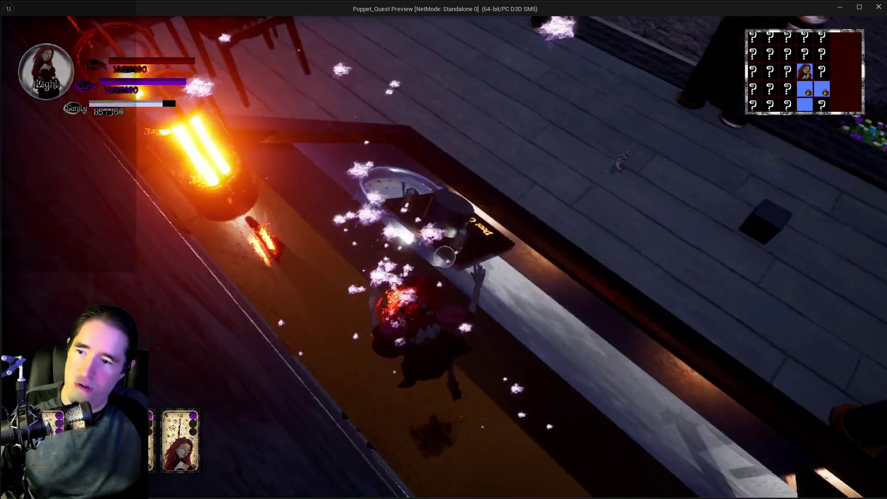
key("w")
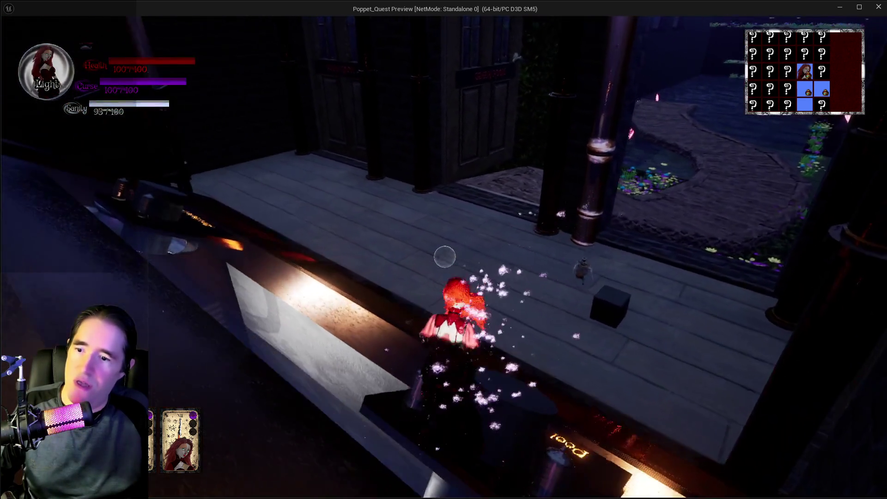
key("w")
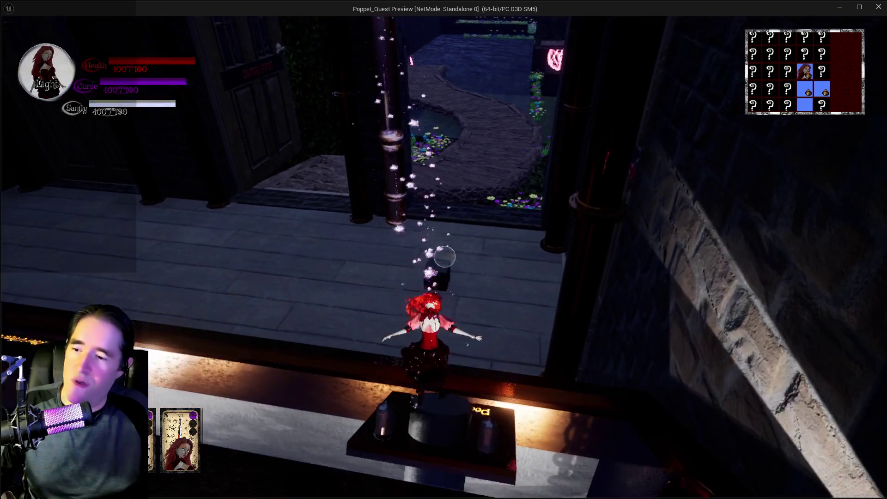
key("w")
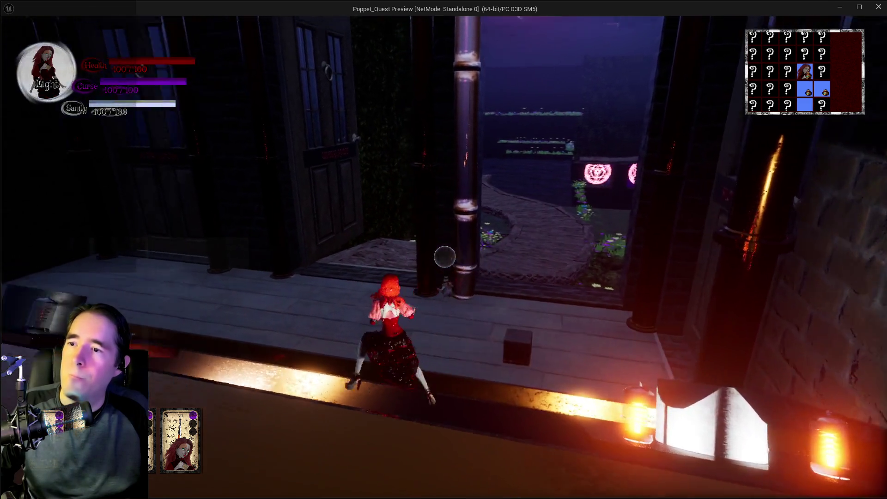
key("w")
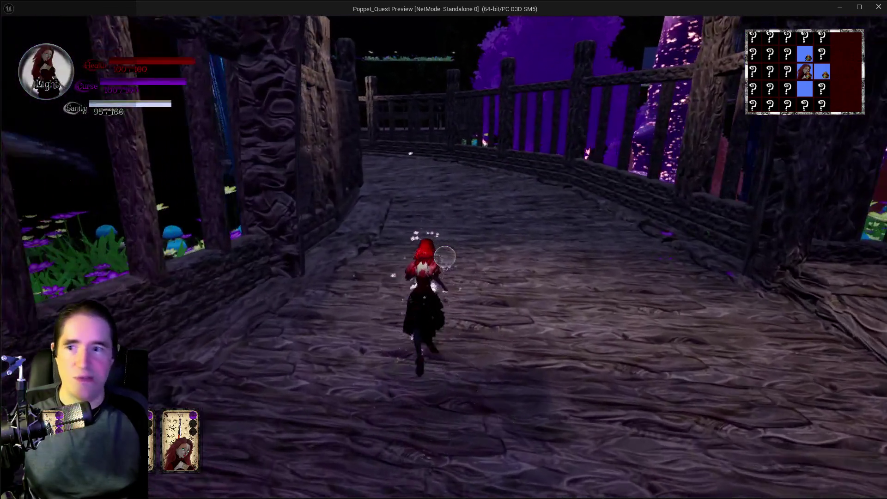
- Run along the bridge, then jump and glide up the glowing mushroom caps
key("w")
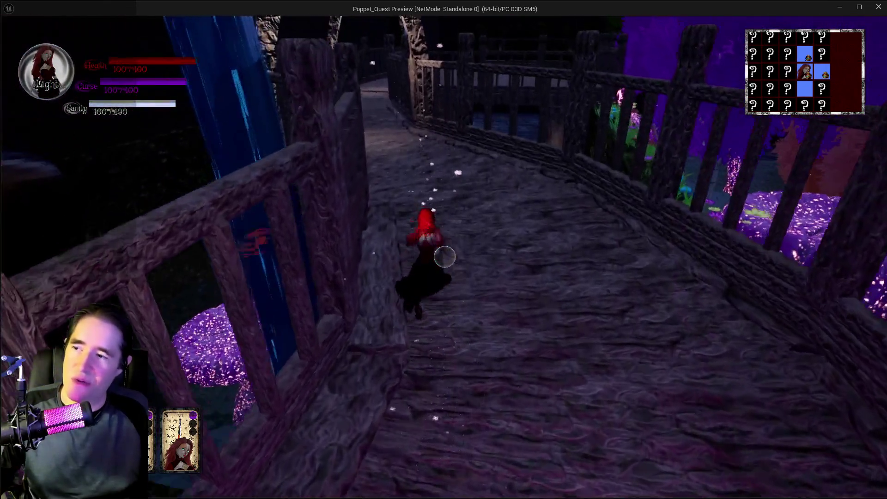
key("w")
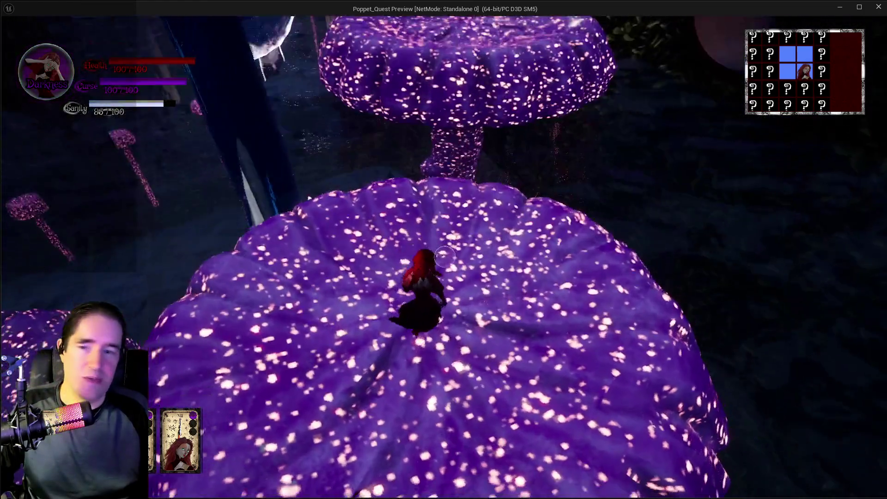
key("w")
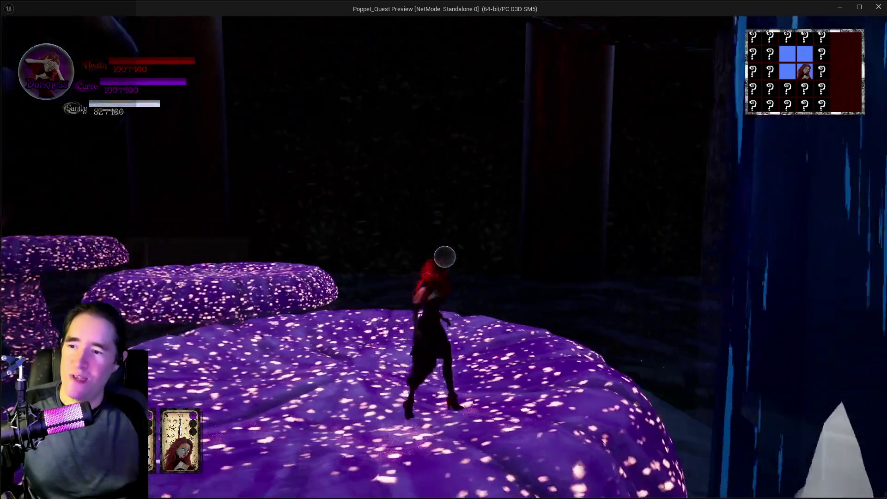
key("space")
key("space")
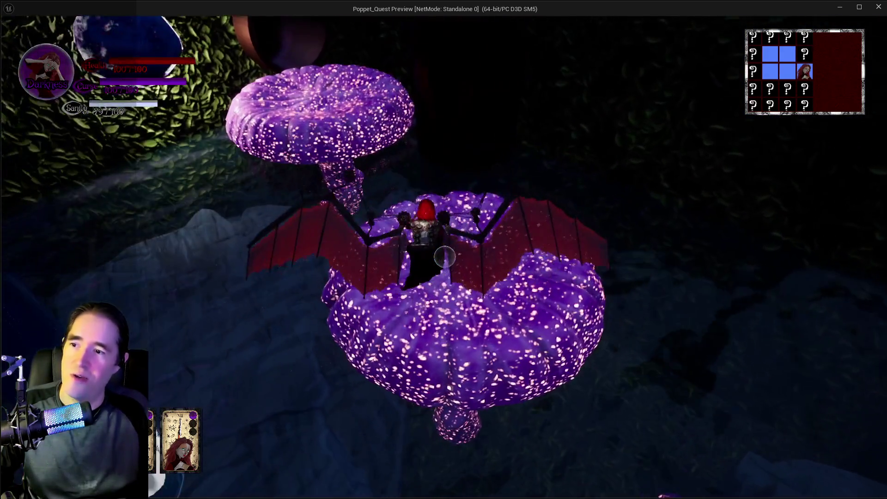
key("w")
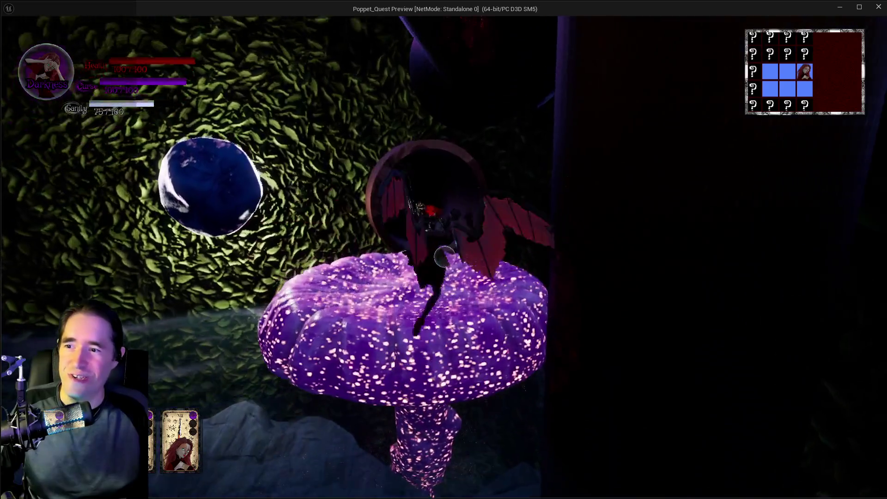
- Land on the mushroom cap, head through the tunnel into the machinery area and the purple portal
key("w")
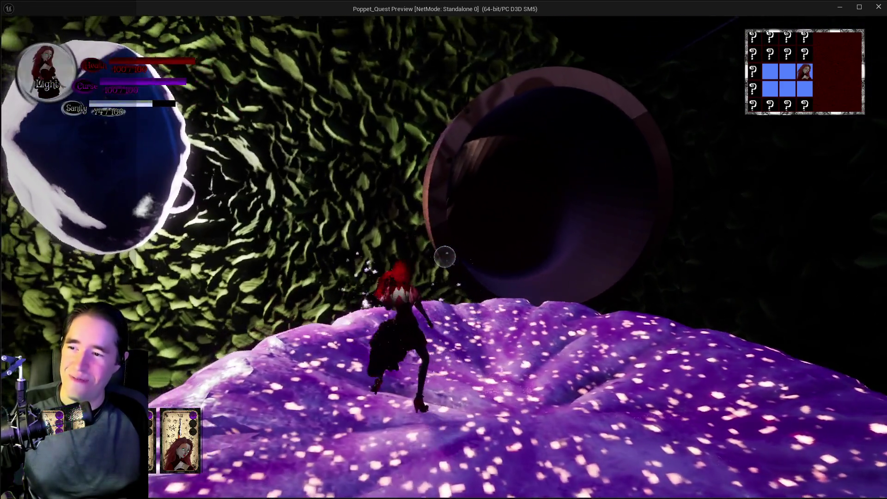
key("w")
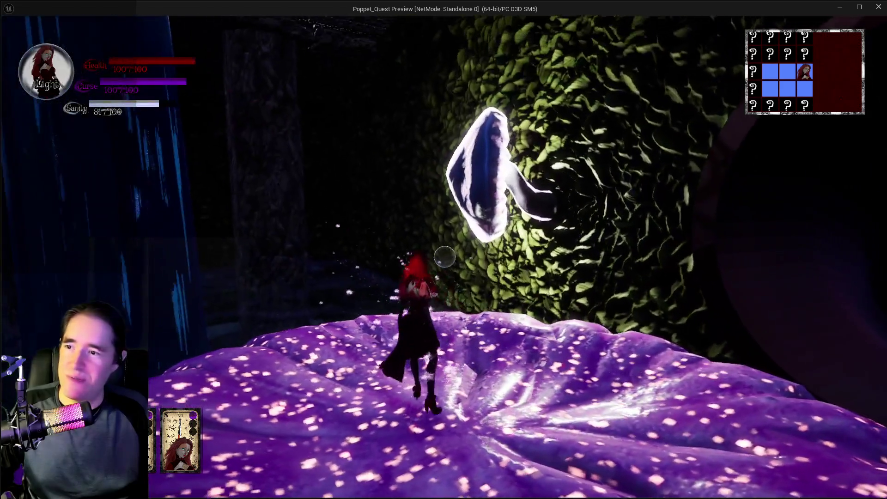
key("w")
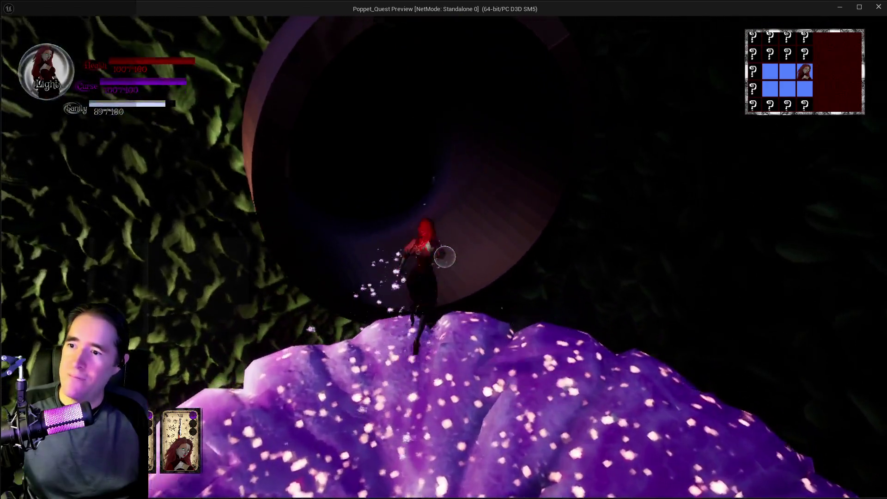
key("w")
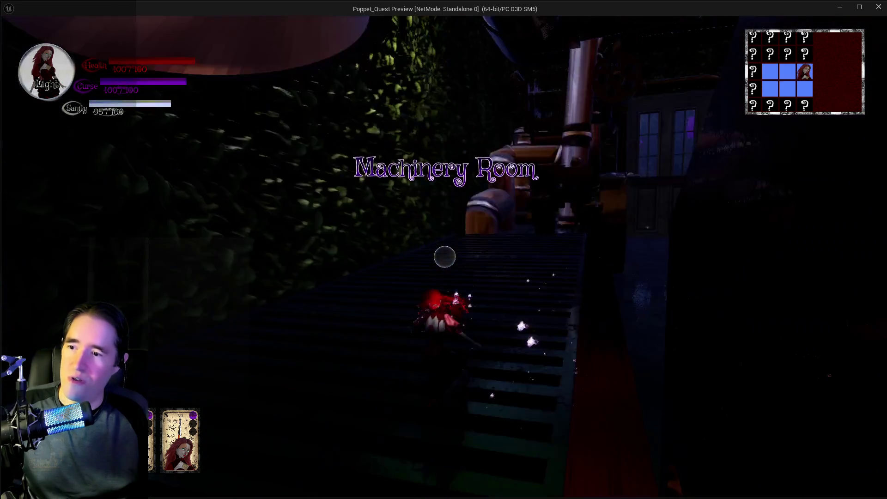
key("w")
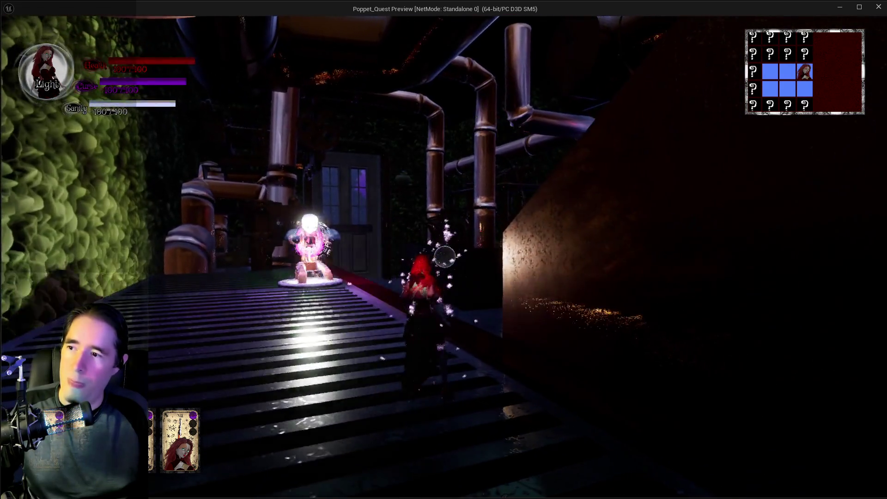
key("w")
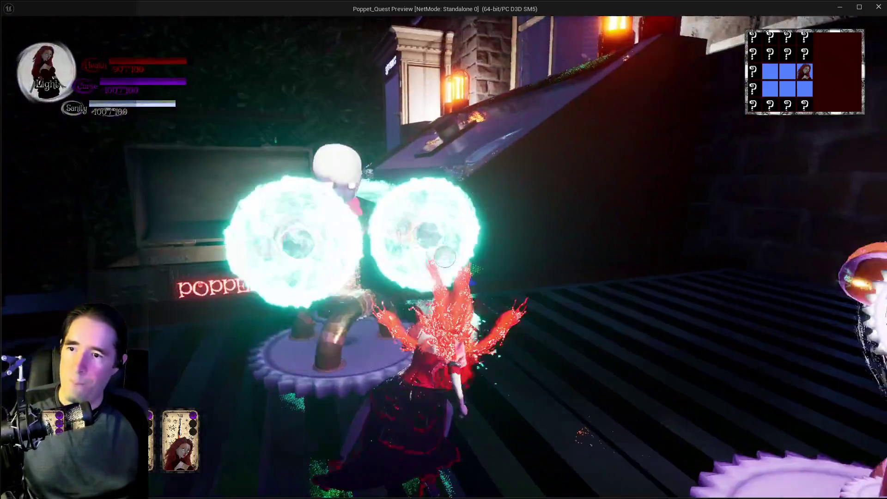
- Pass the clockwork figures and control desk, drop onto the interior walkway, and peek at the tarot menu
key("w")
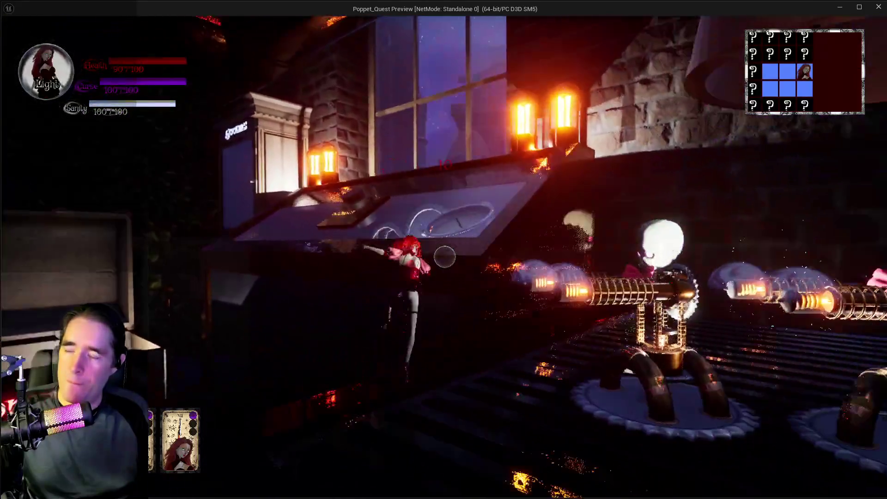
key("w")
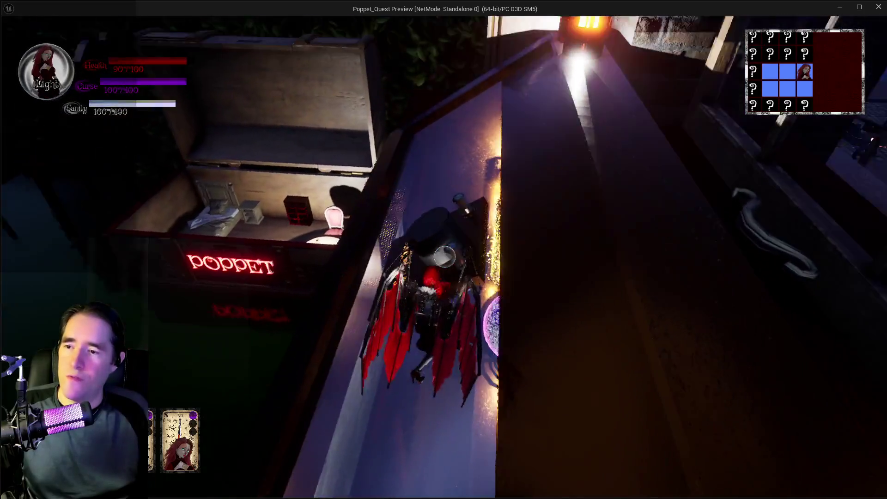
key("w")
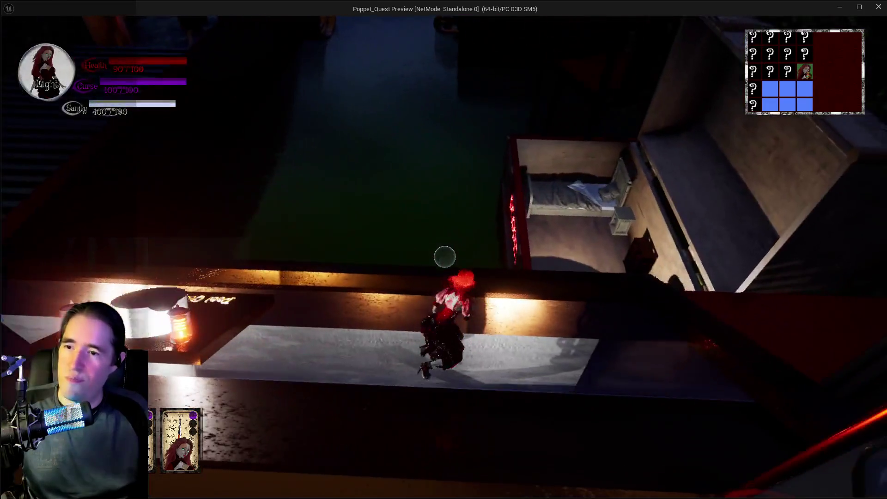
key("w")
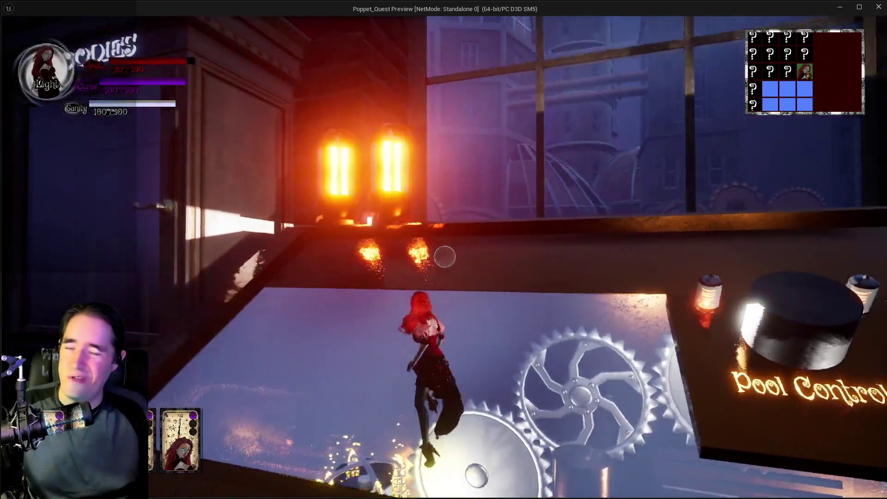
key("w")
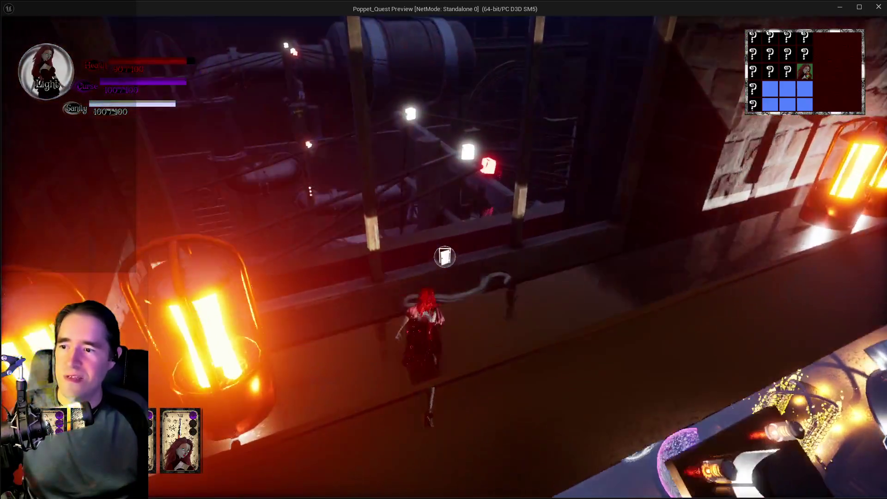
key("Tab")
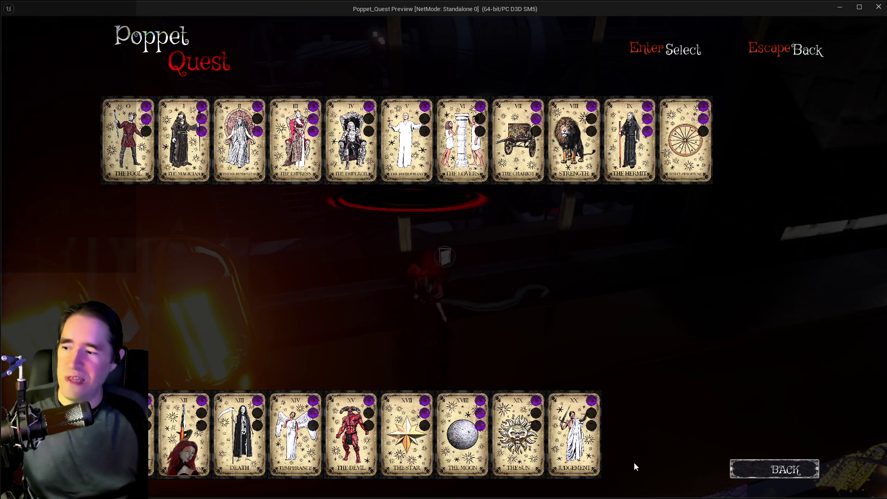
key("Escape")
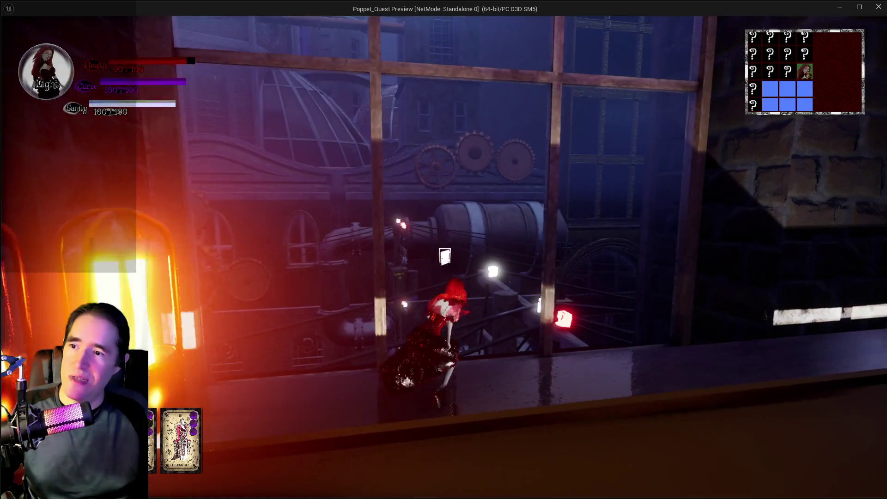
- Walk the ledge past the bright window and follow the red carpet by the hedge to the spring
key("w")
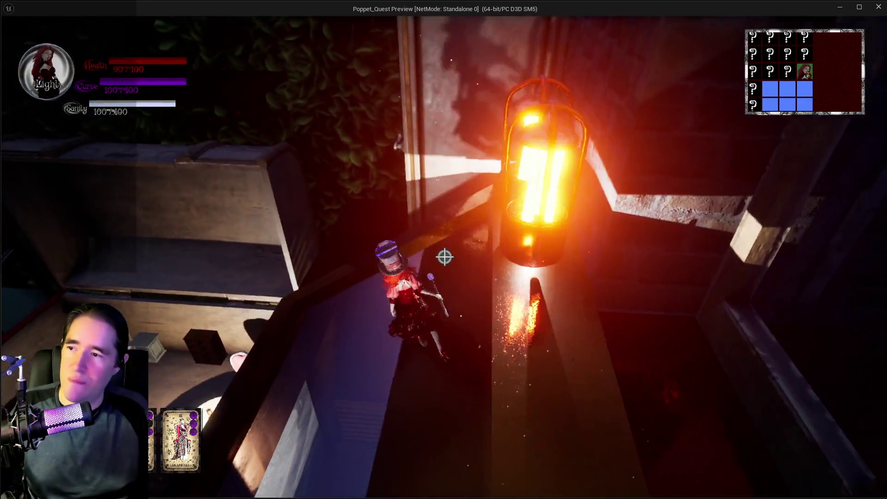
key("w")
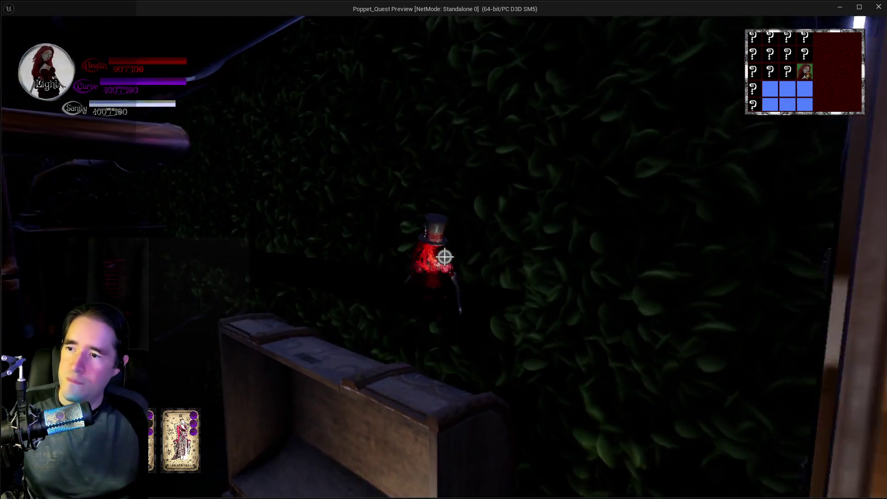
key("w")
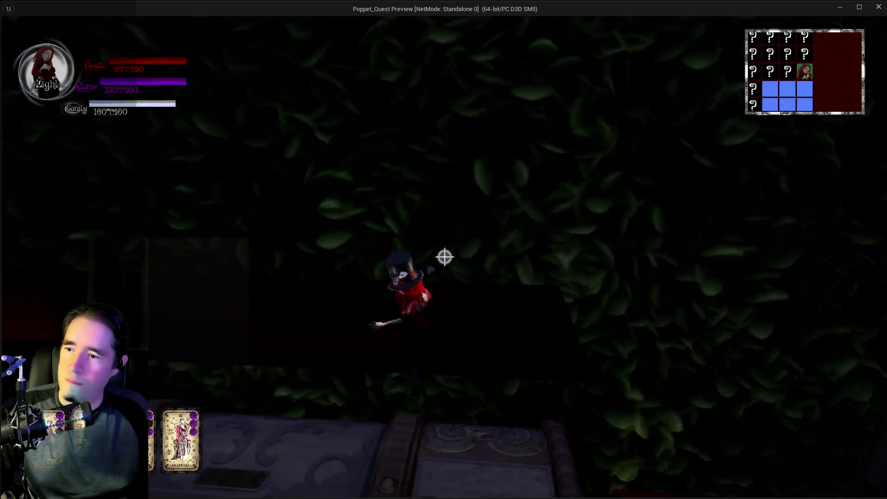
key("w")
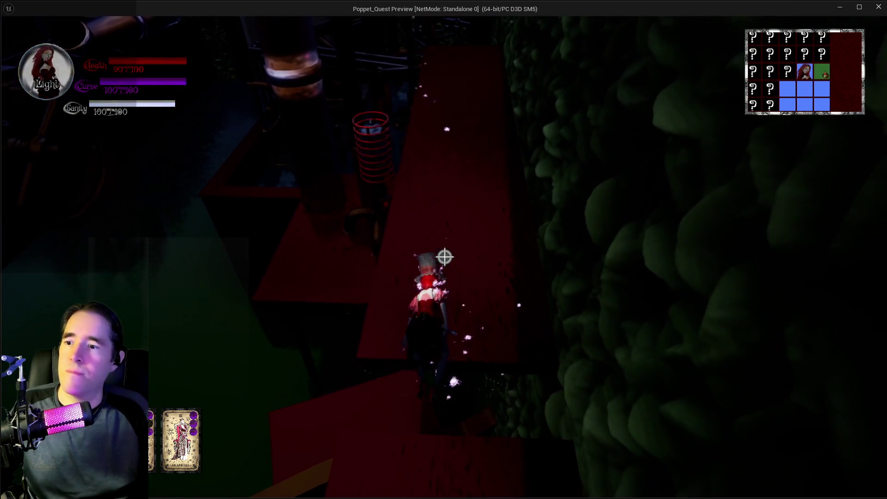
key("w")
key("w")
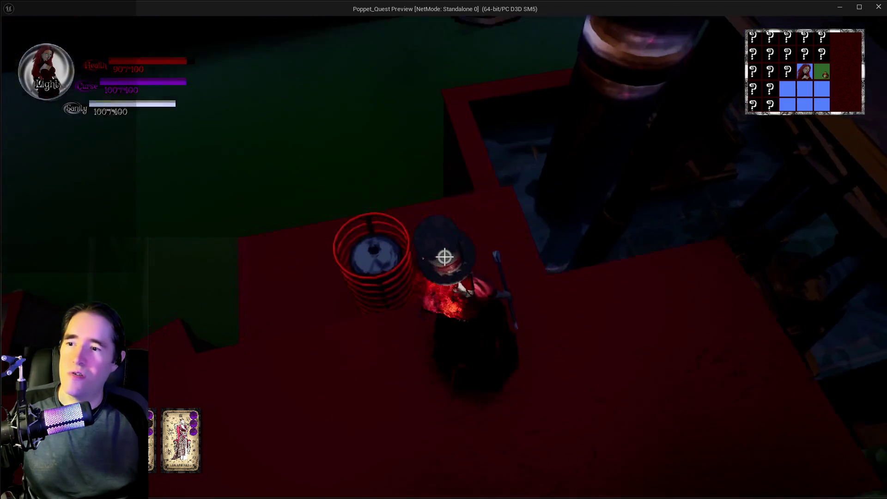
key("w")
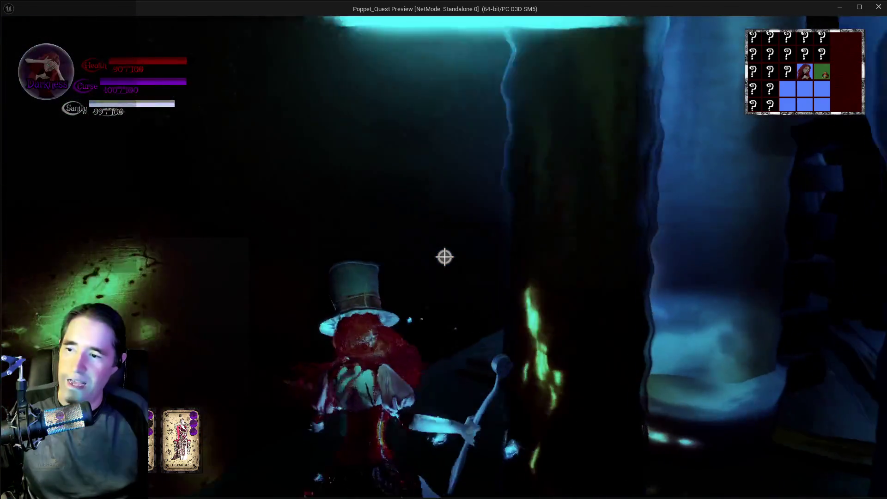
- Run through the lit pipe room past the display case to the pipe machinery by the doorway
key("w")
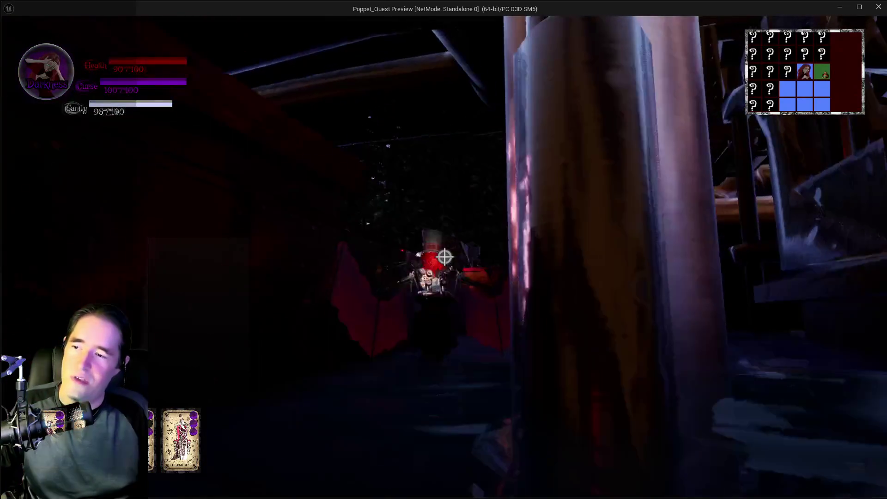
key("w")
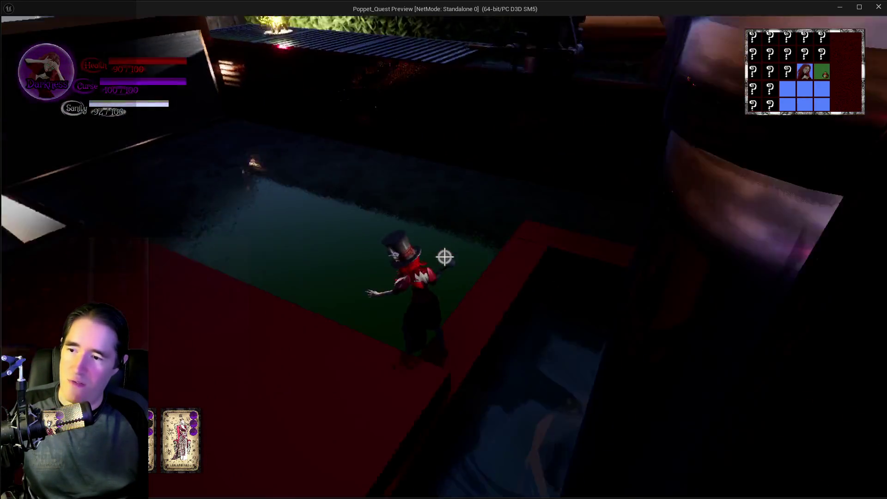
key("w")
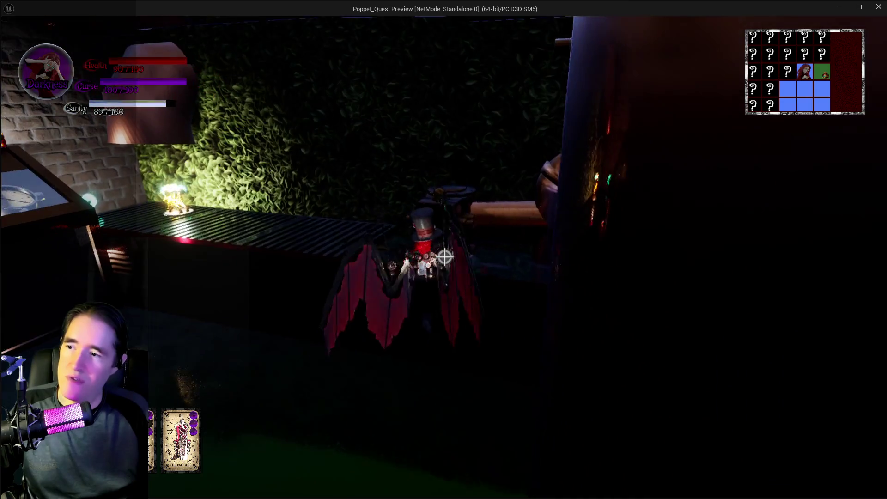
key("w")
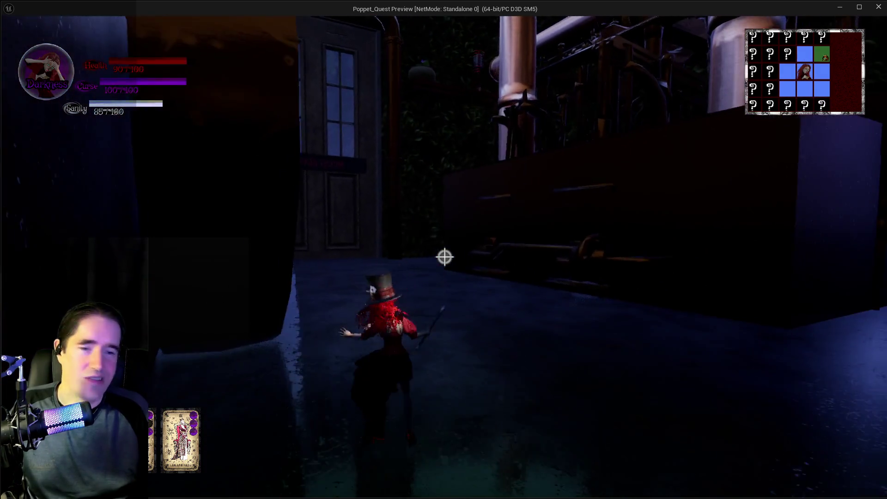
key("w")
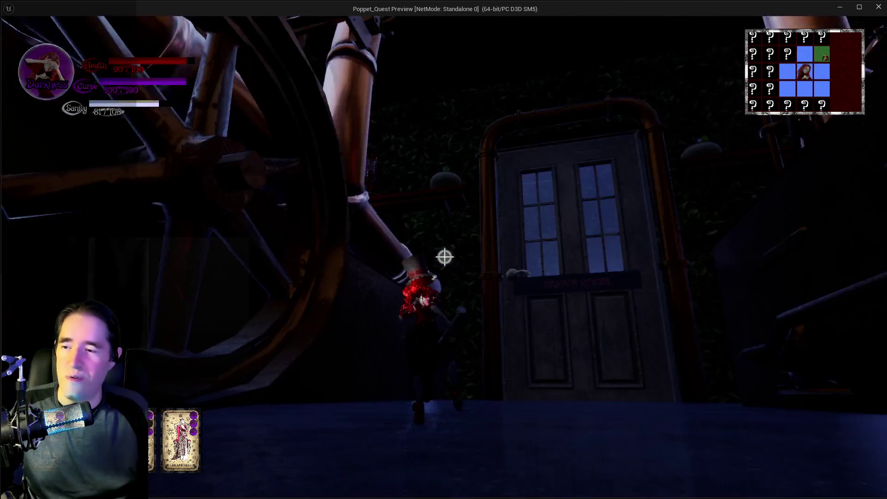